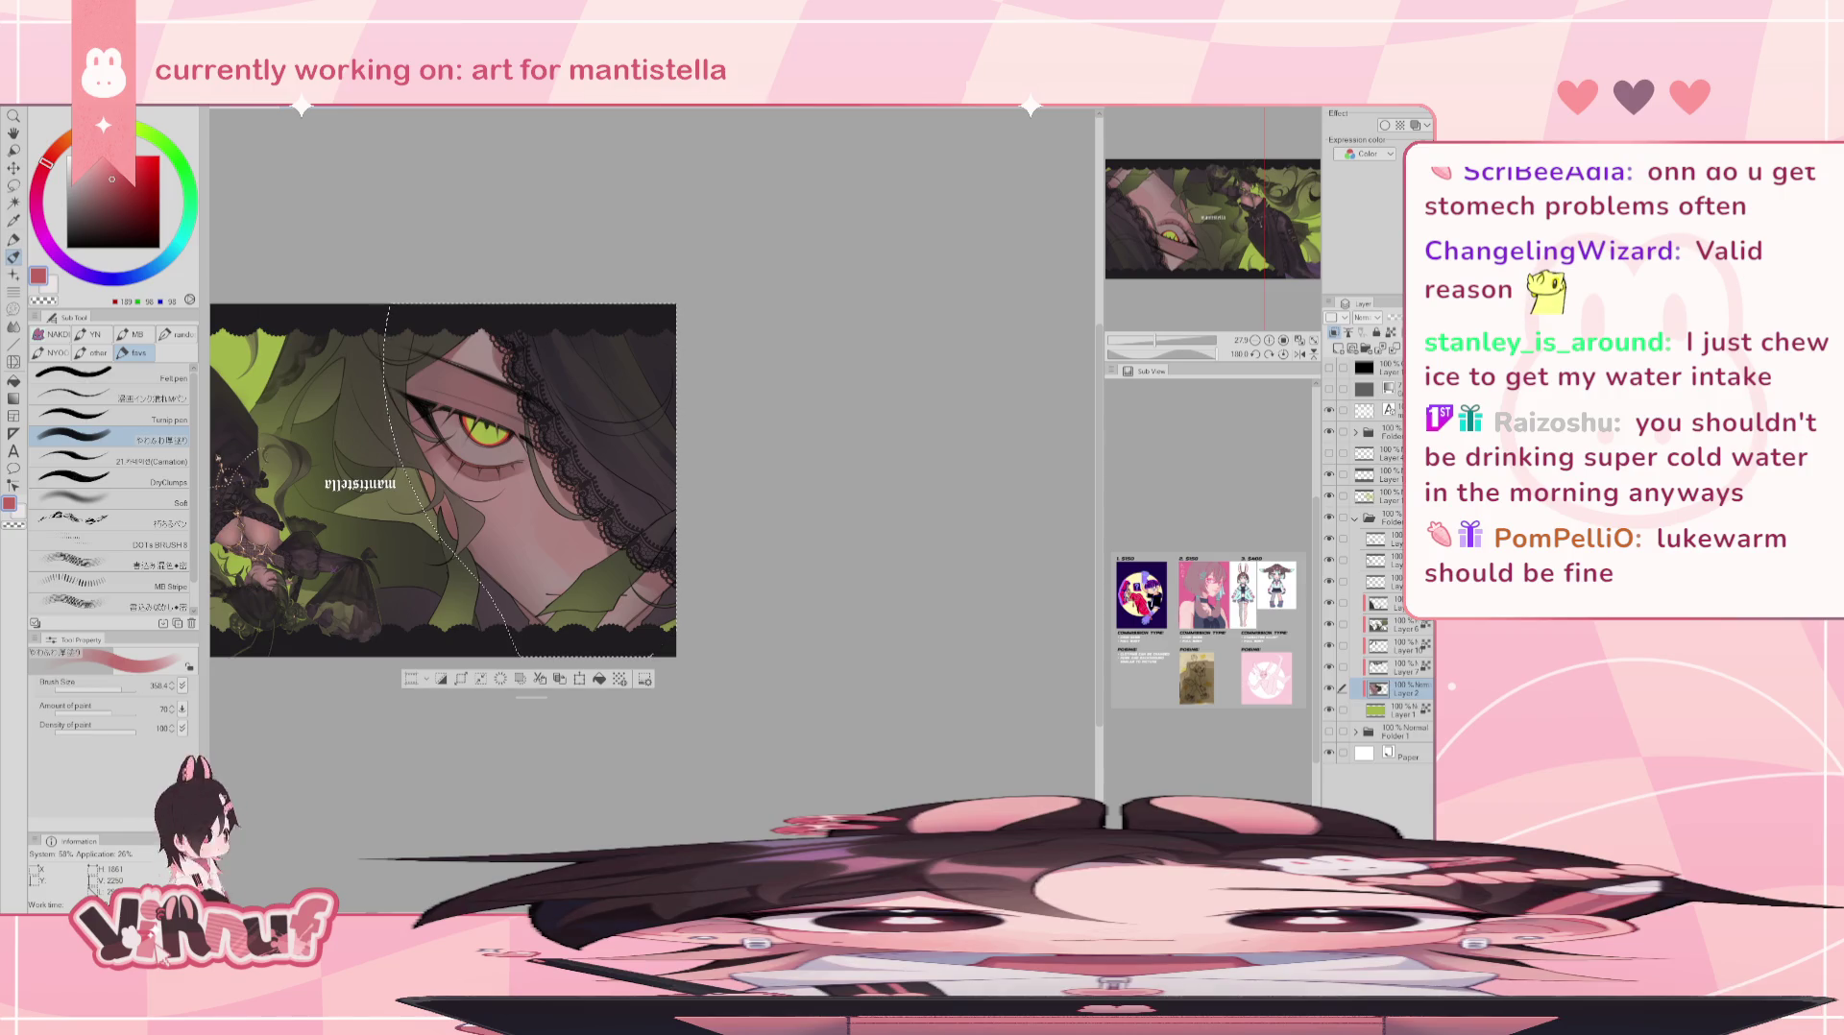
- Browse honey cup reference images in the browser, then return to the artwork
{"action": "key", "text": "alt+Tab"}
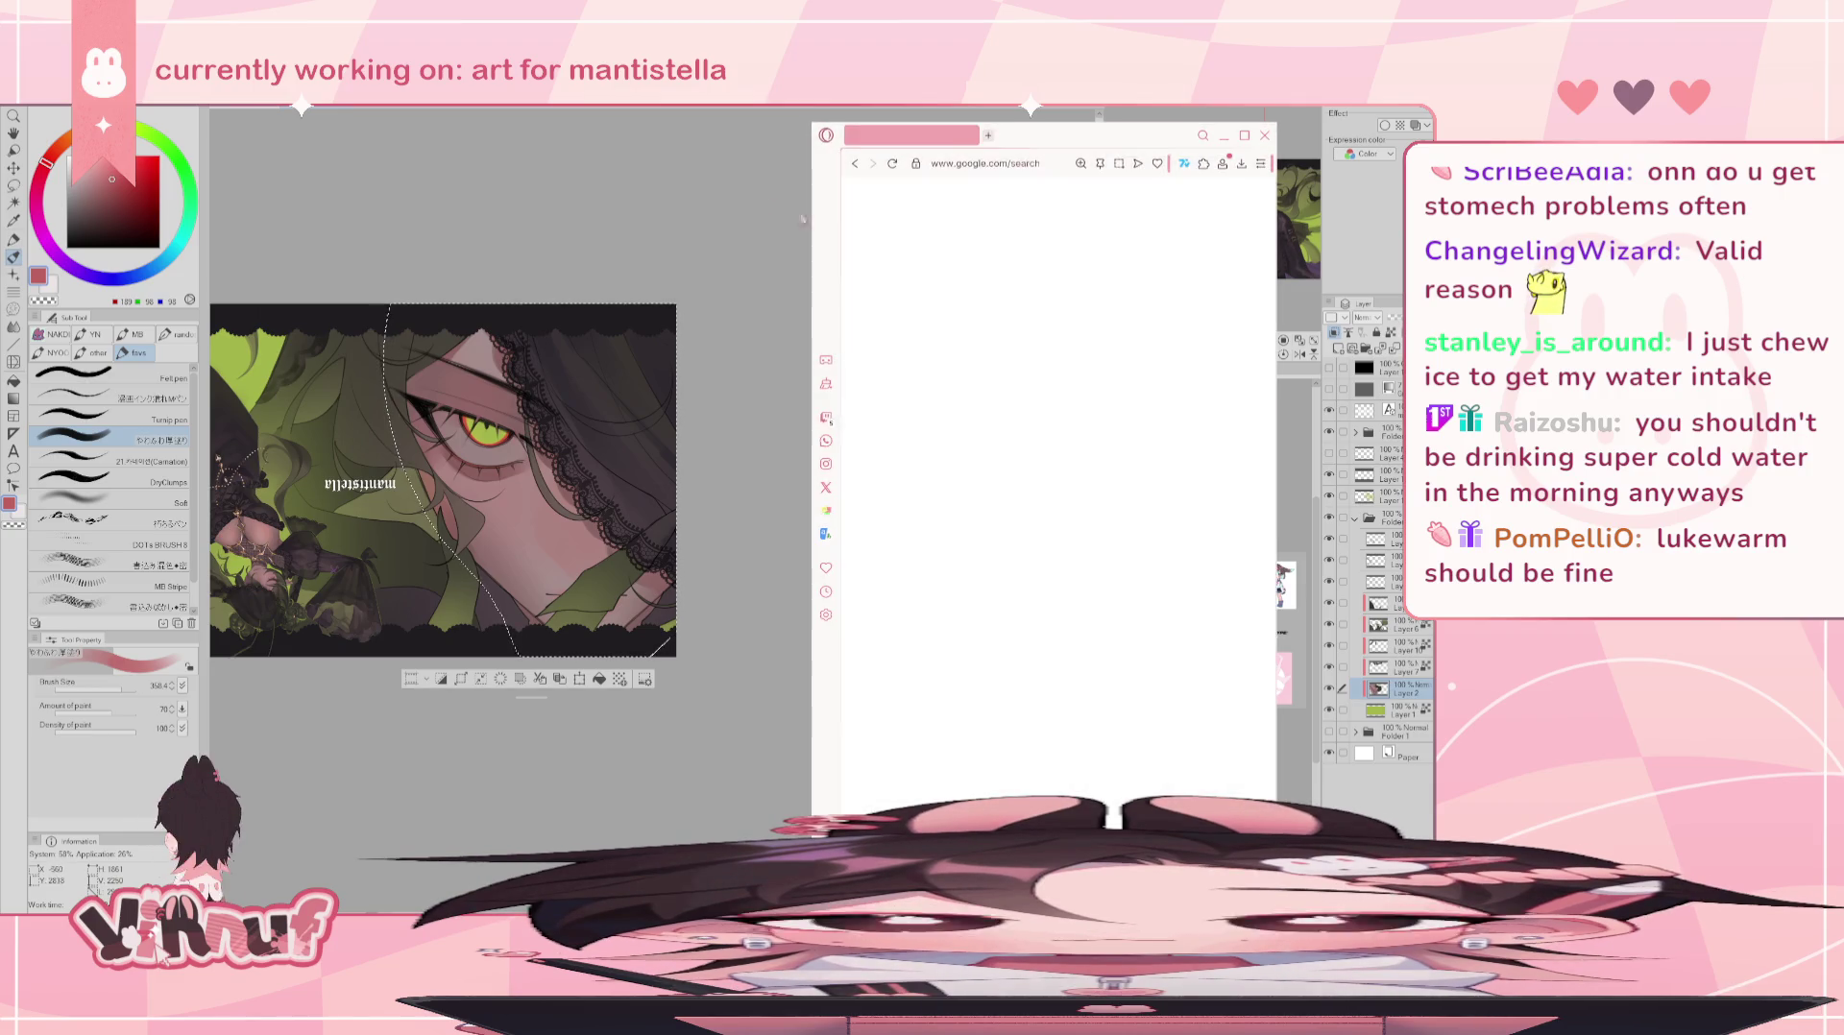
{"action": "left_click_drag", "start_coordinate": [1105, 135], "coordinate": [876, 132]}
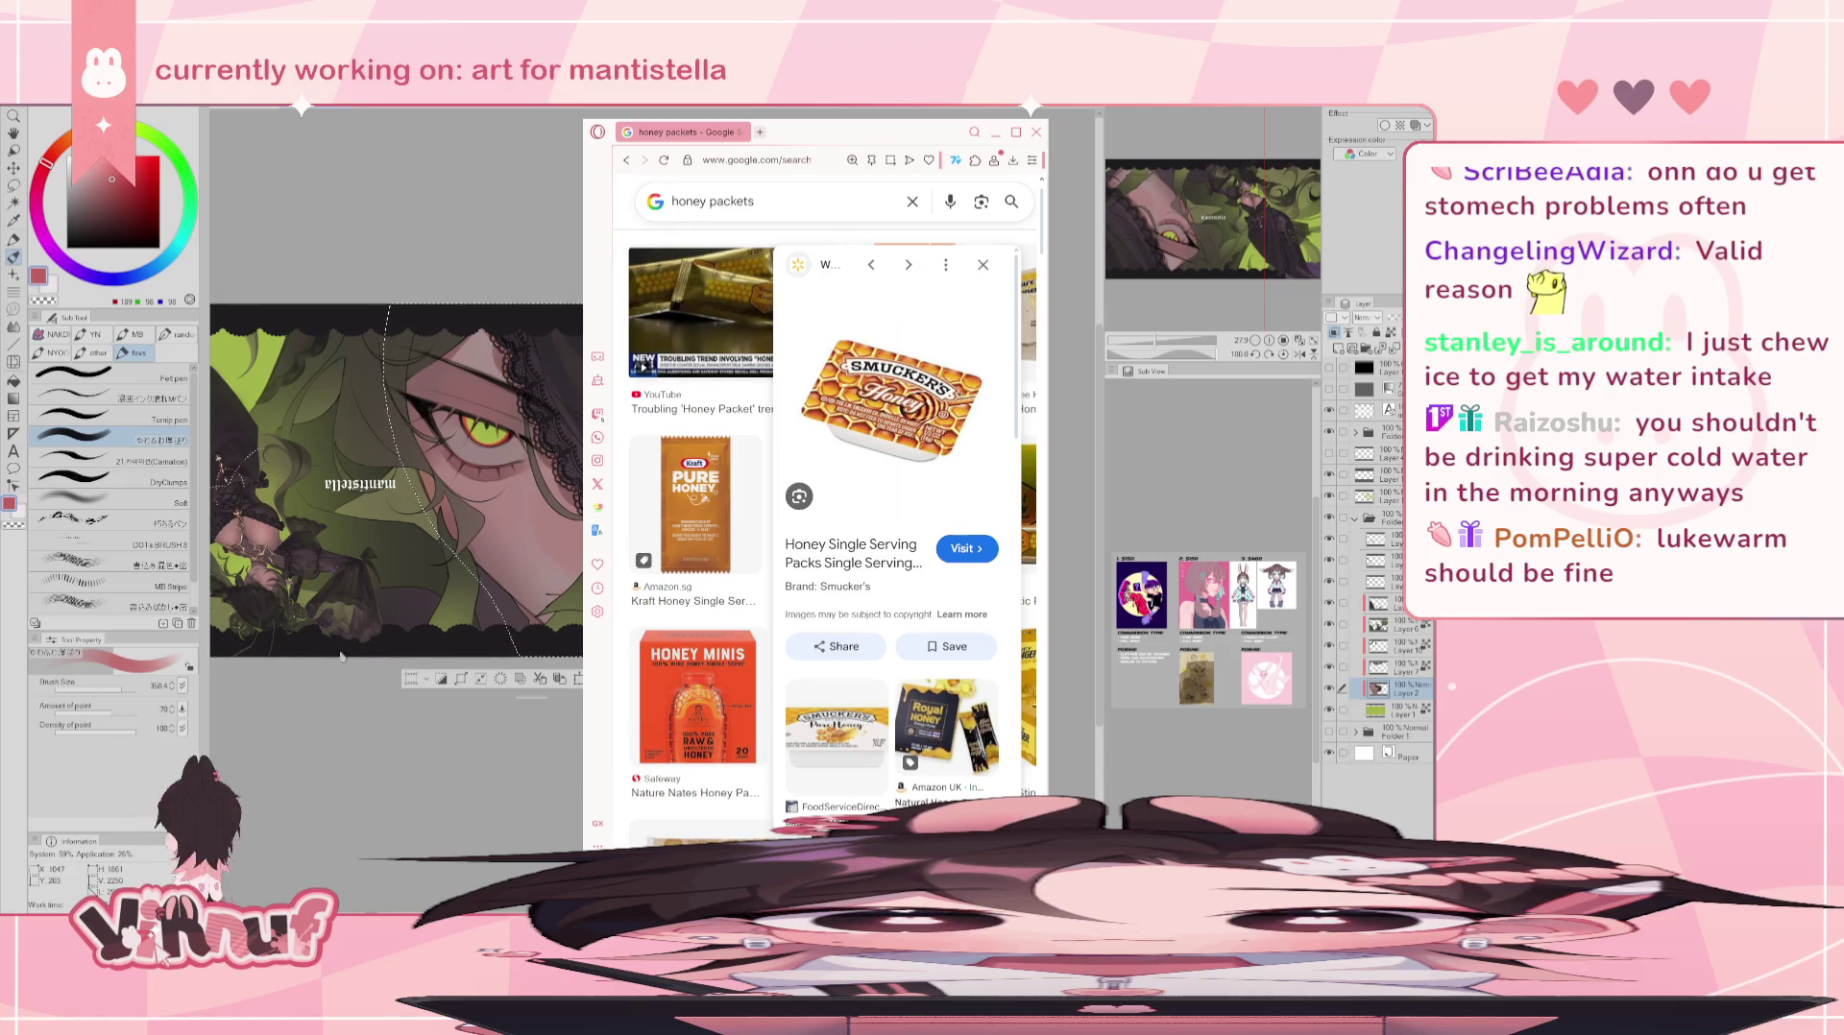
{"action": "left_click", "coordinate": [837, 725]}
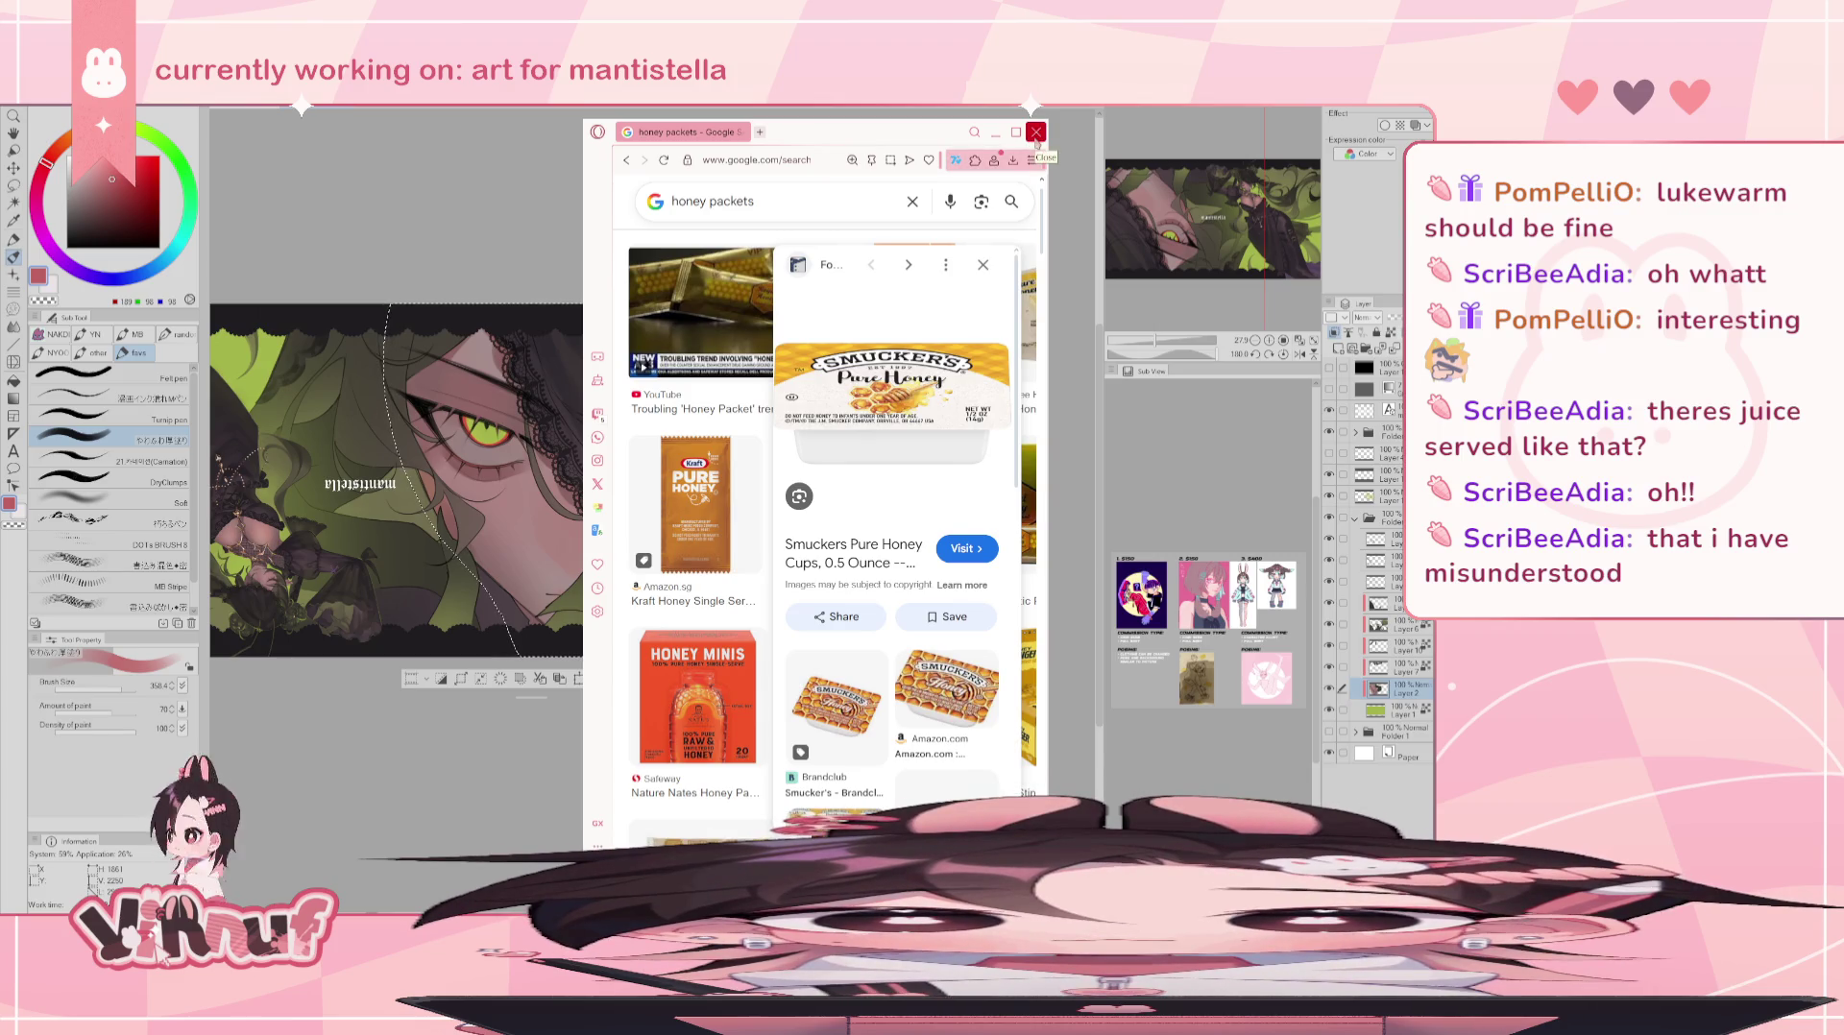
{"action": "left_click", "coordinate": [1035, 133]}
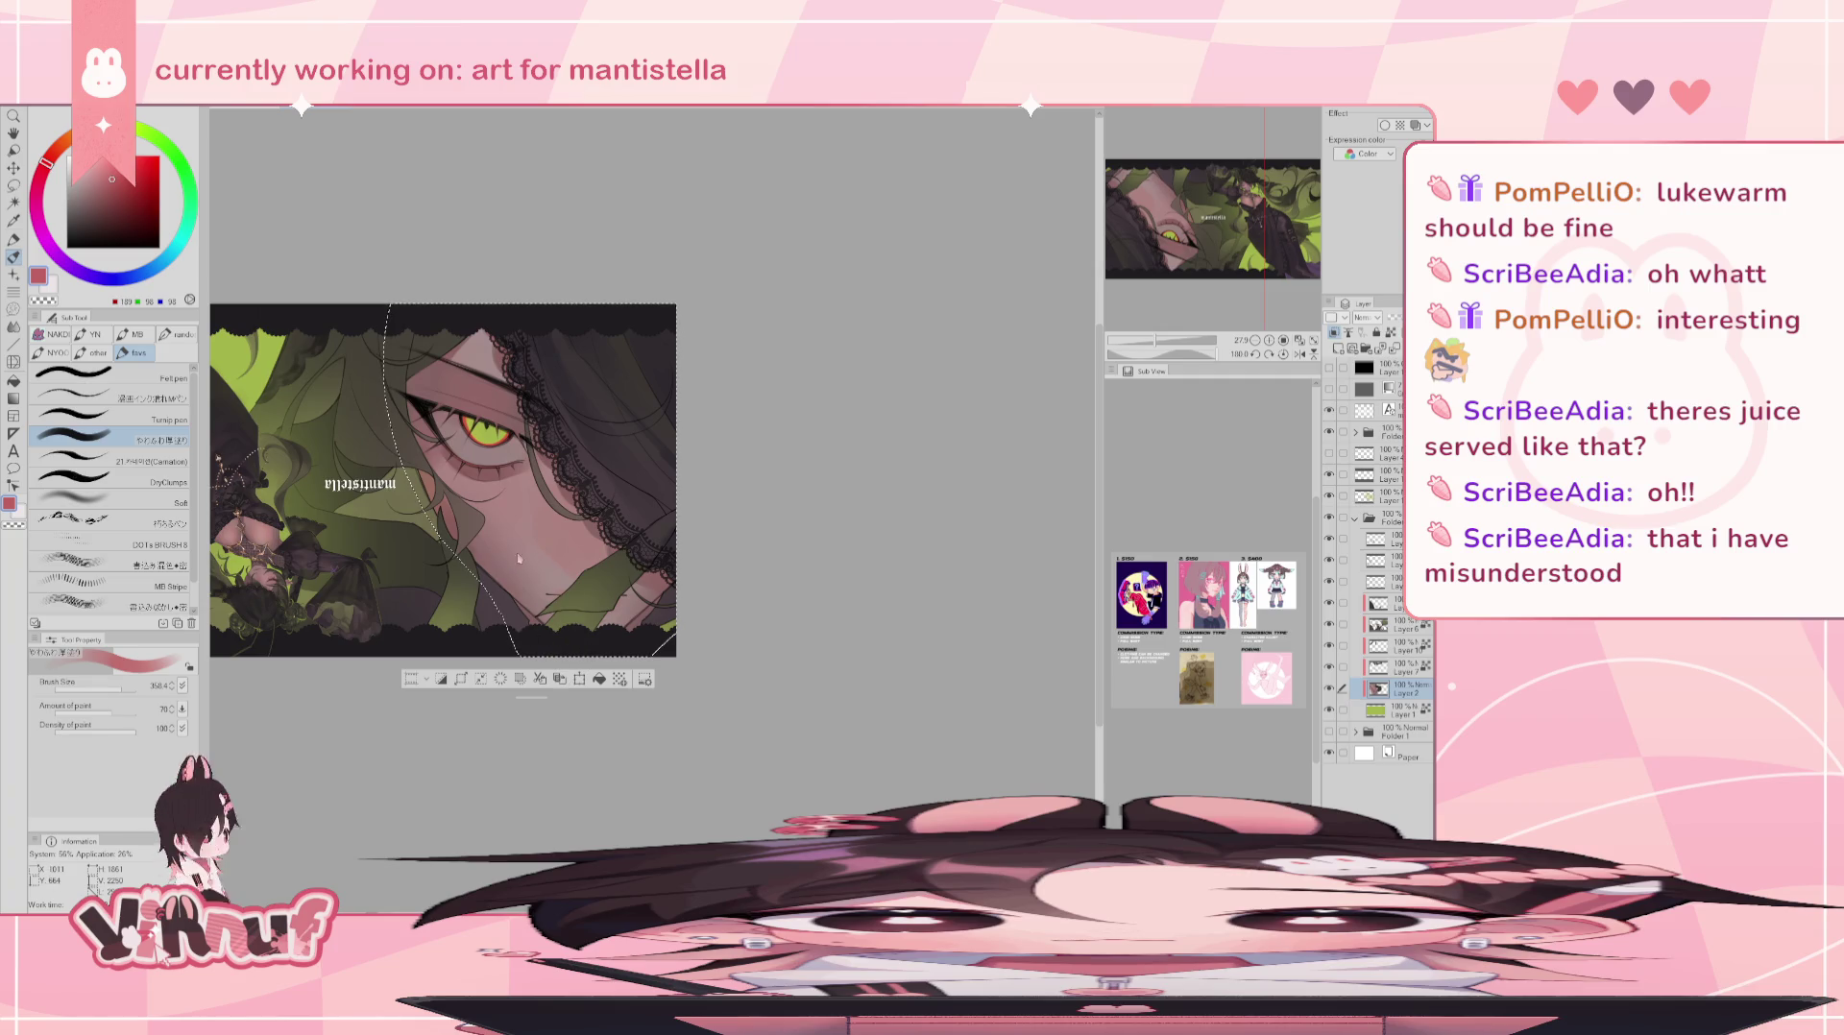
- Load the soft blending brush with dark brown at size about 119, mirroring the canvas to check
{"action": "key", "text": "period"}
{"action": "key", "text": "period"}
{"action": "key", "text": "period"}
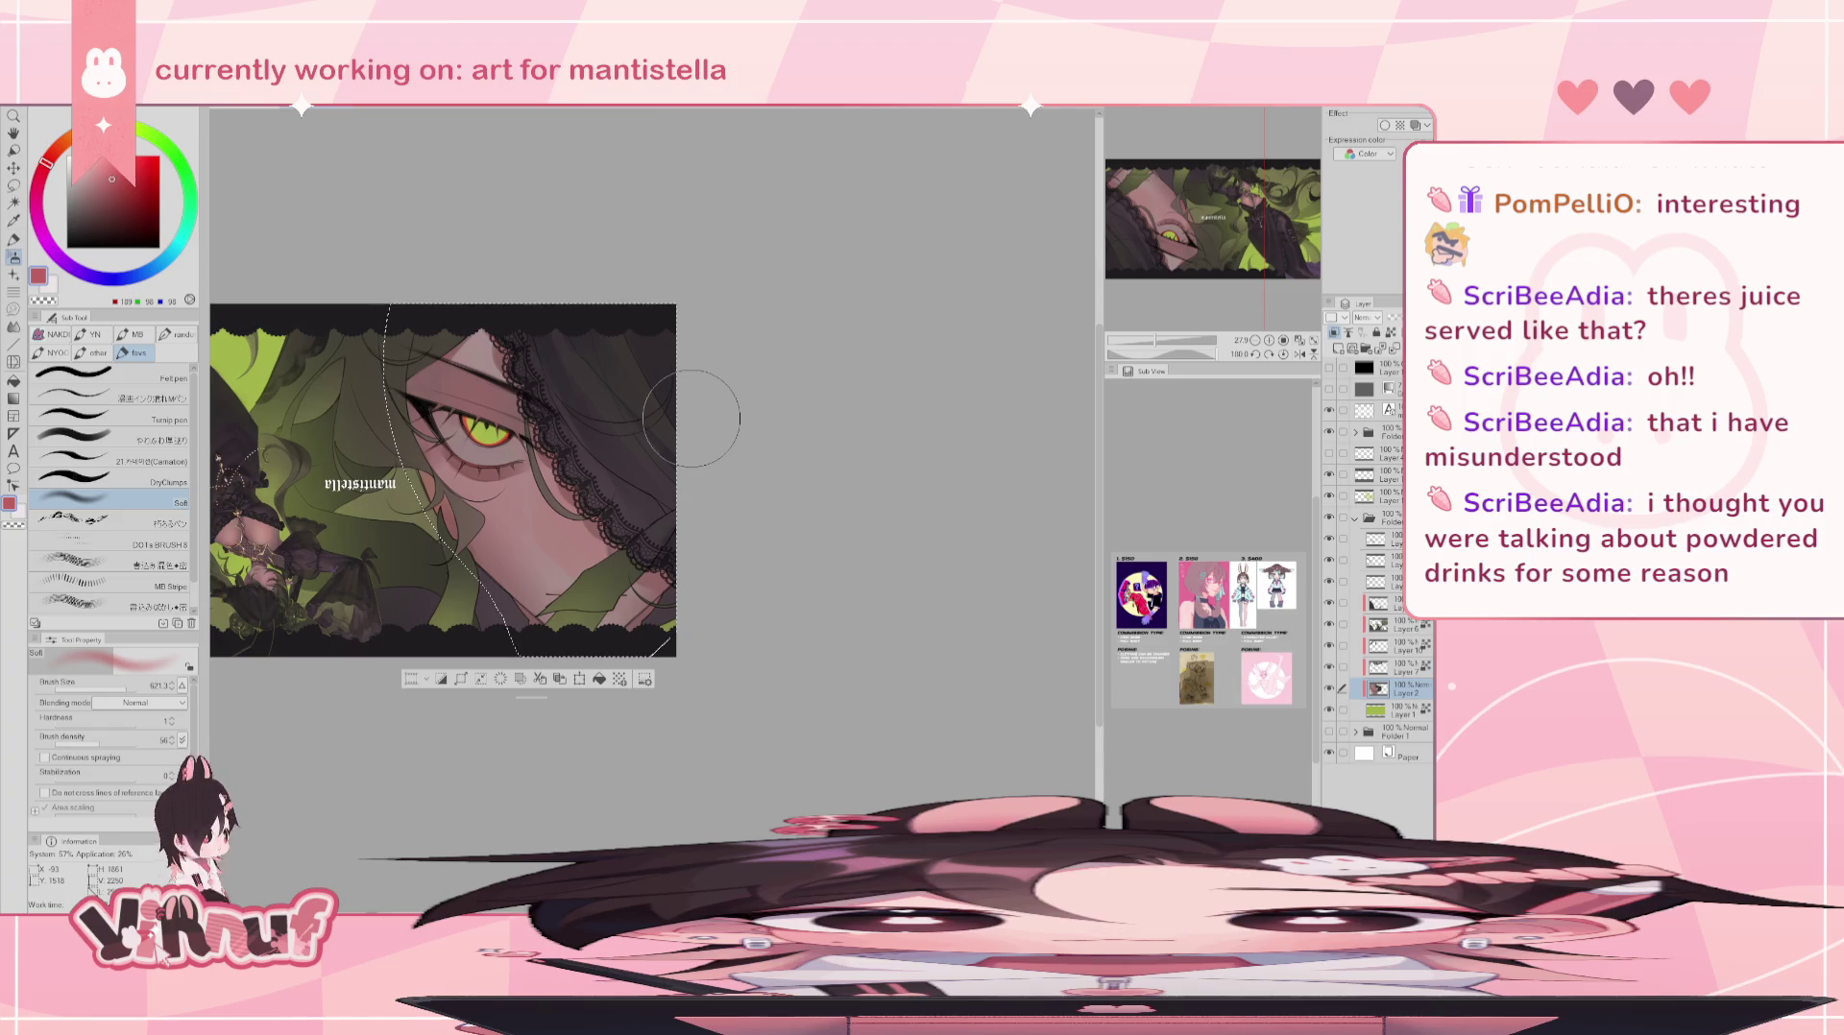
{"action": "left_click", "coordinate": [279, 538], "text": "alt"}
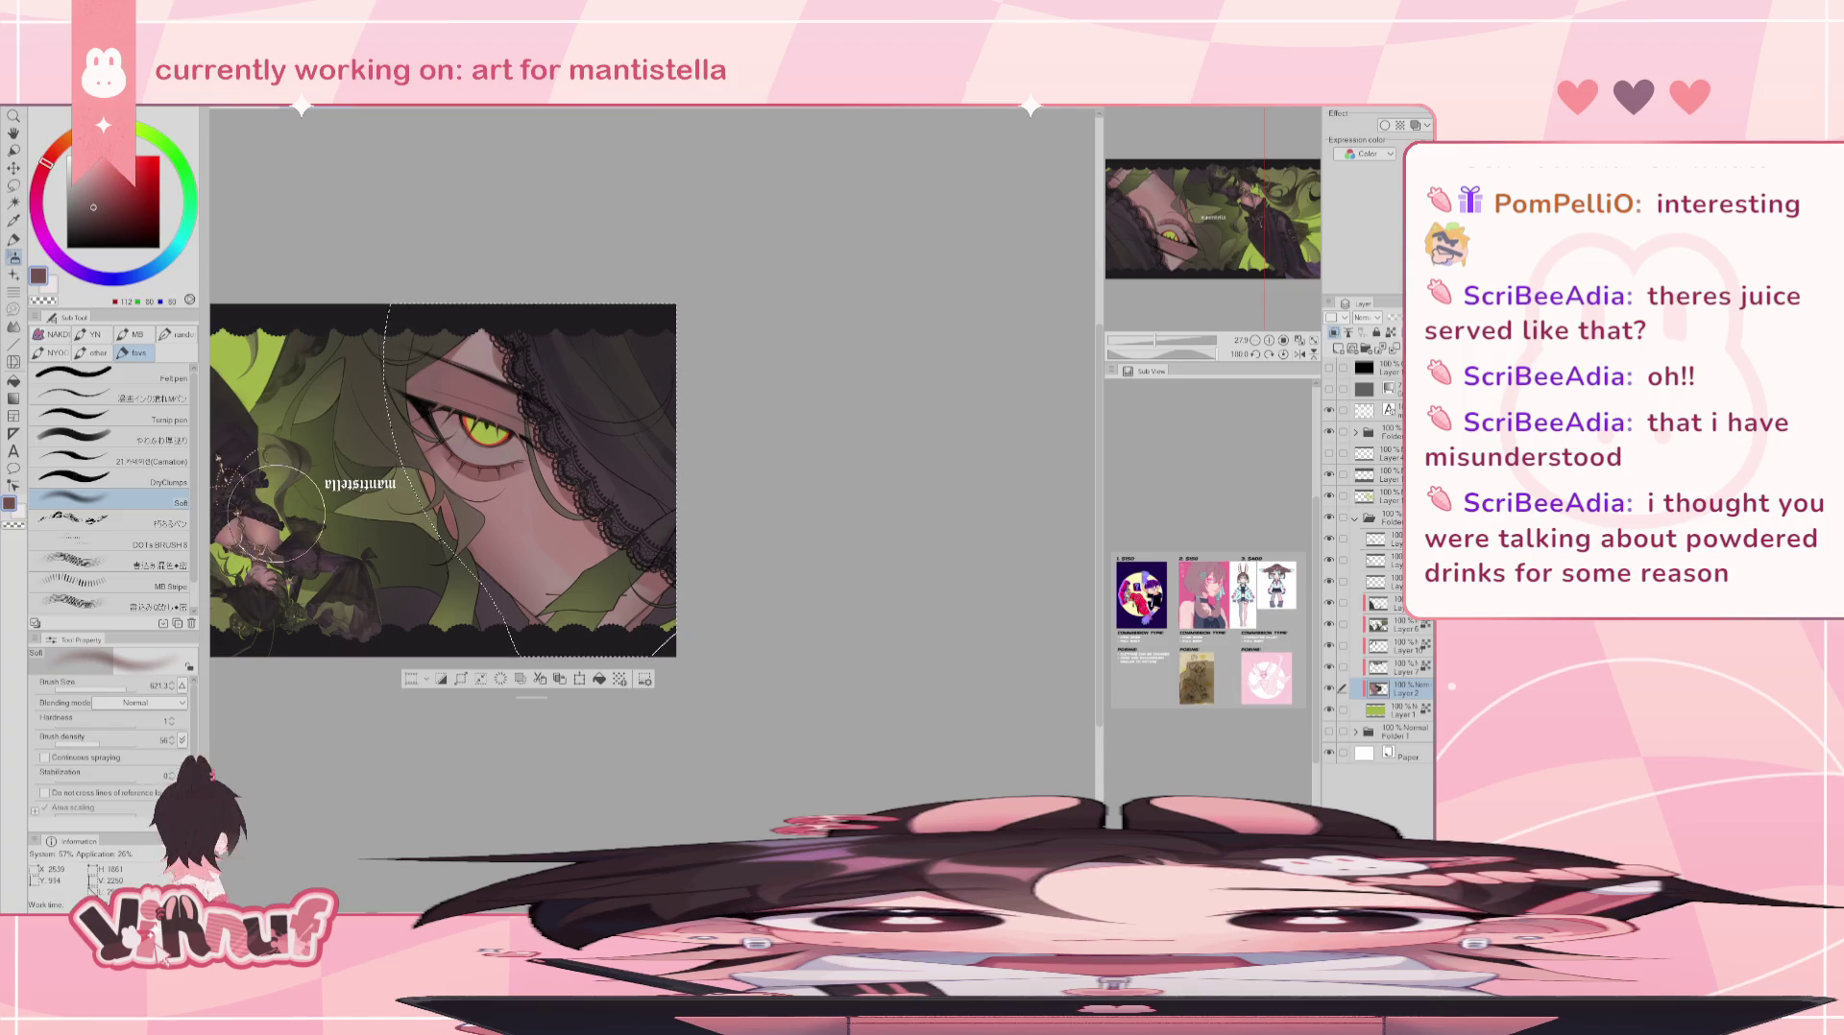
{"action": "left_click", "coordinate": [144, 439]}
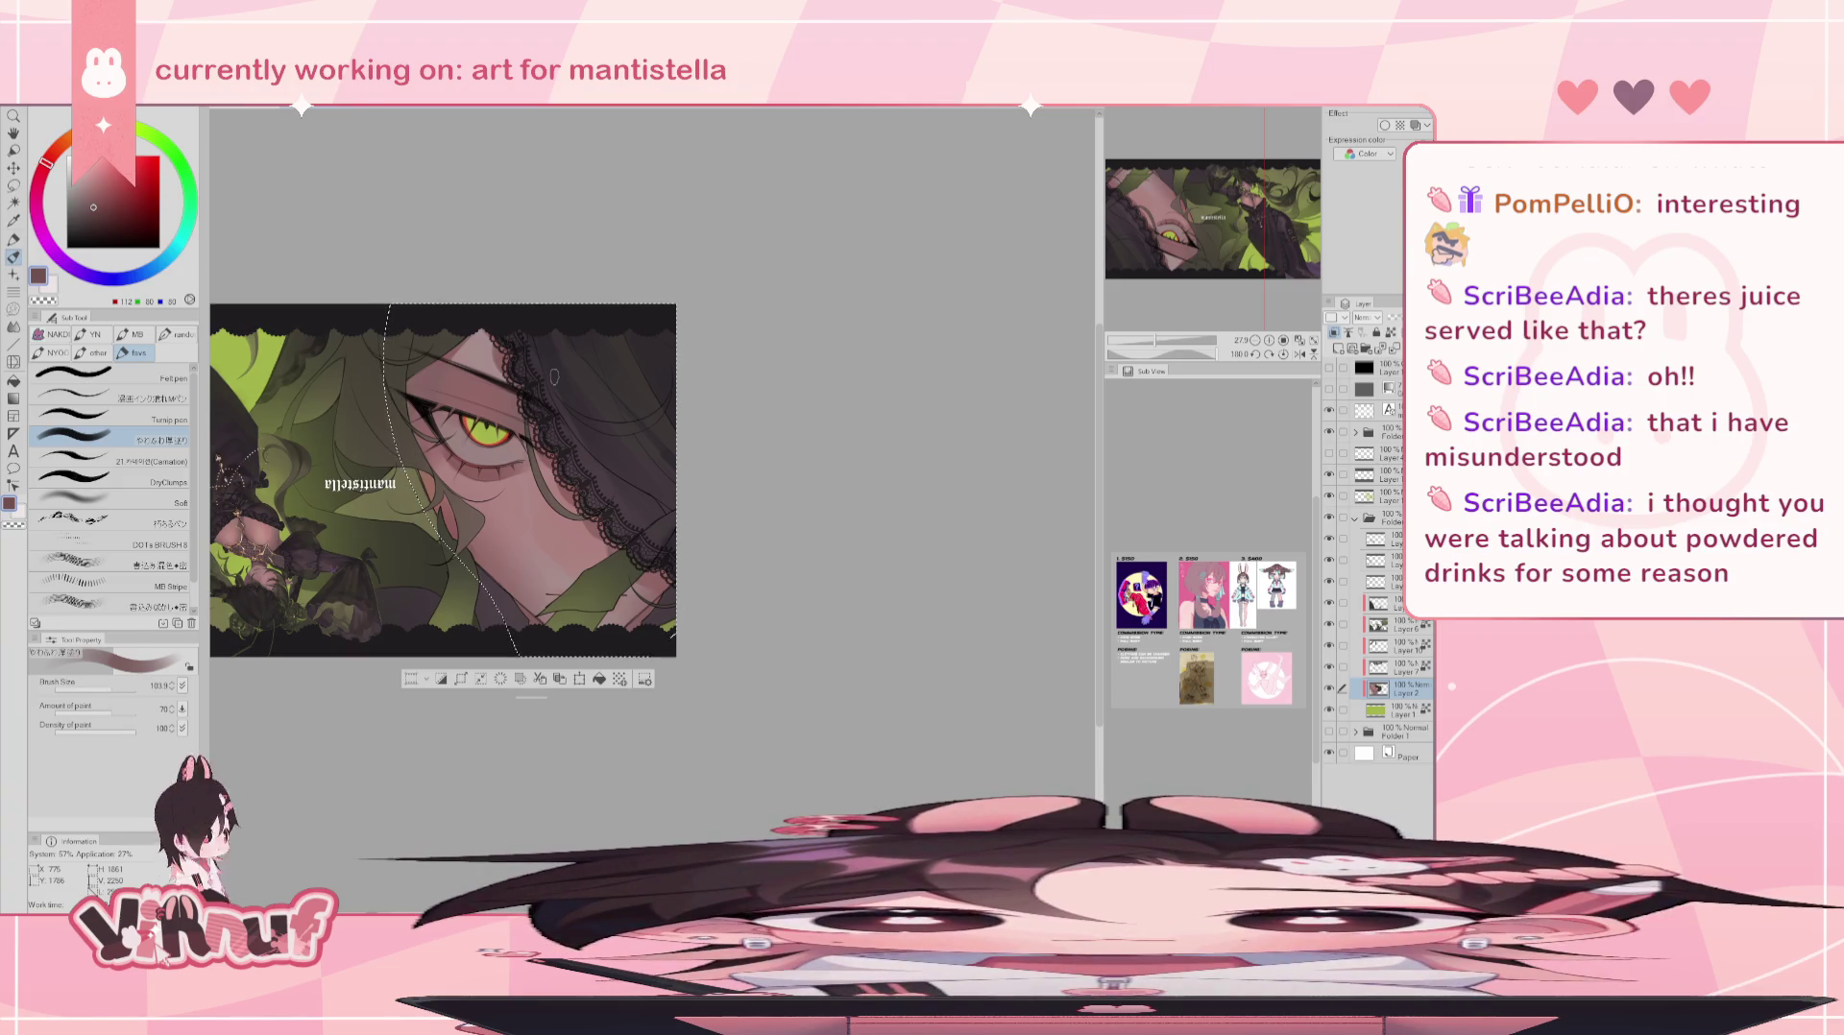
{"action": "left_click", "coordinate": [112, 686]}
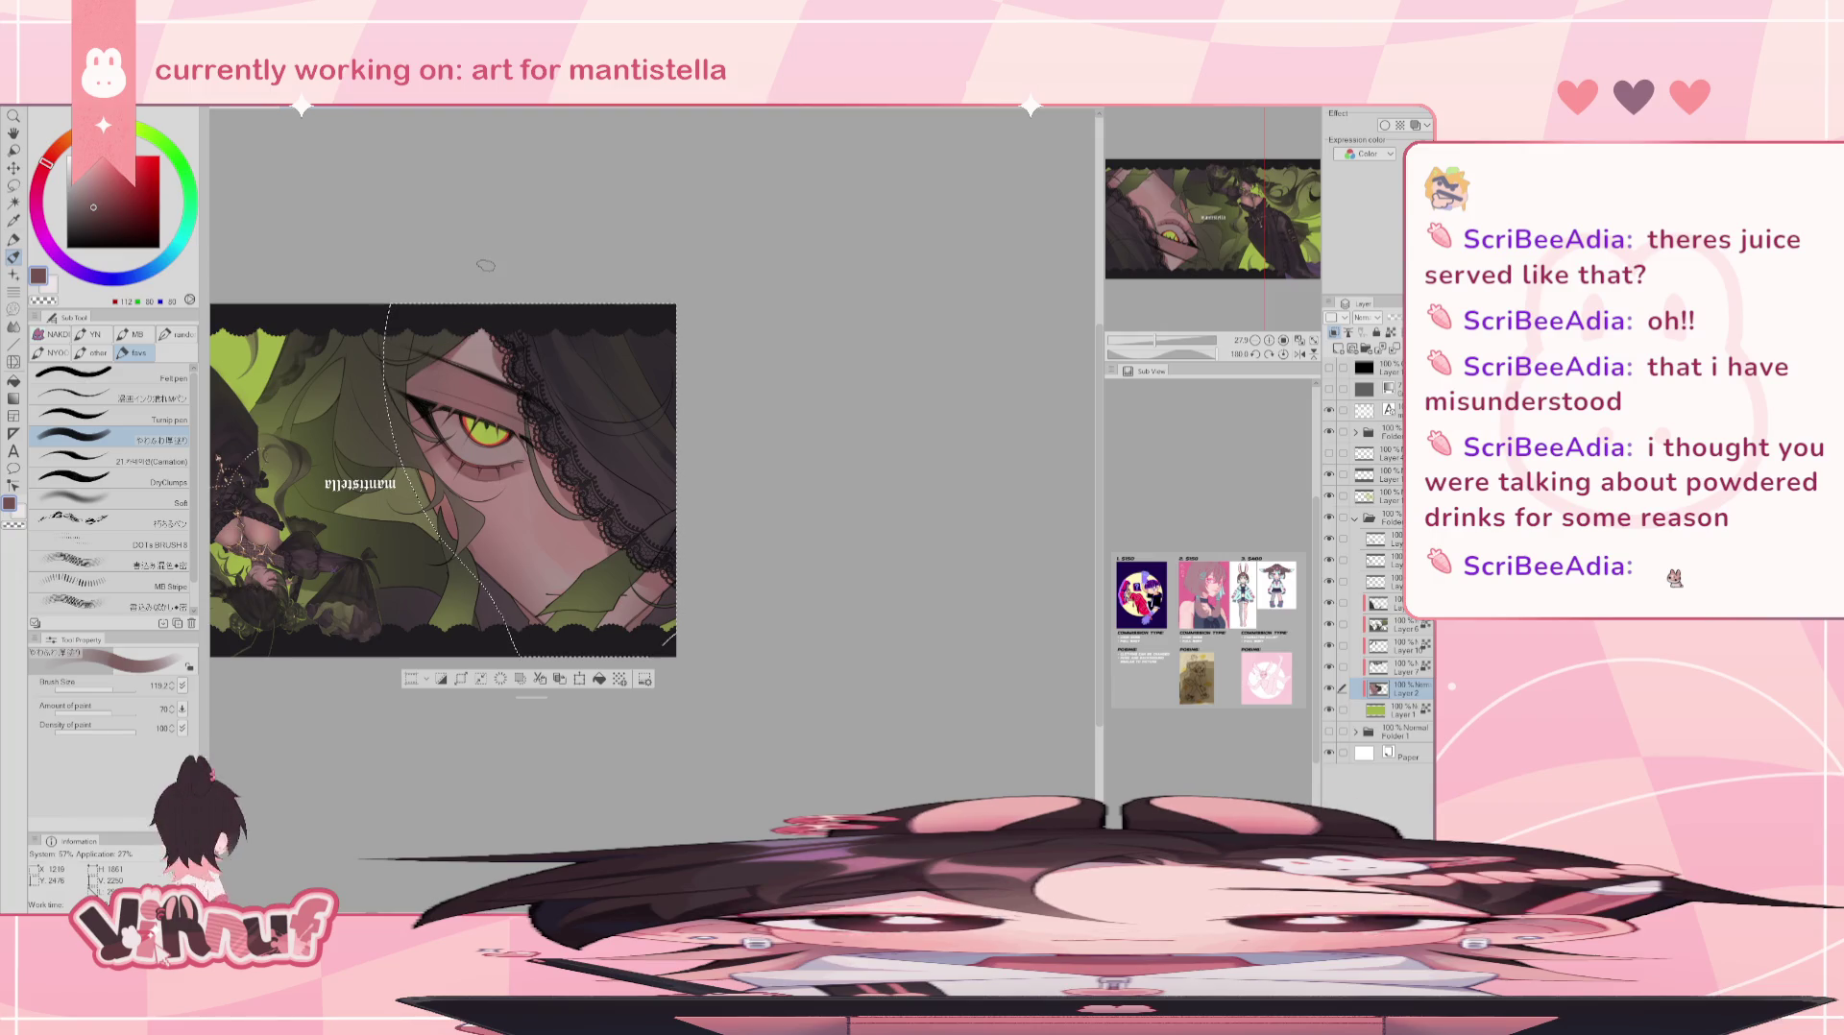
{"action": "key", "text": "h"}
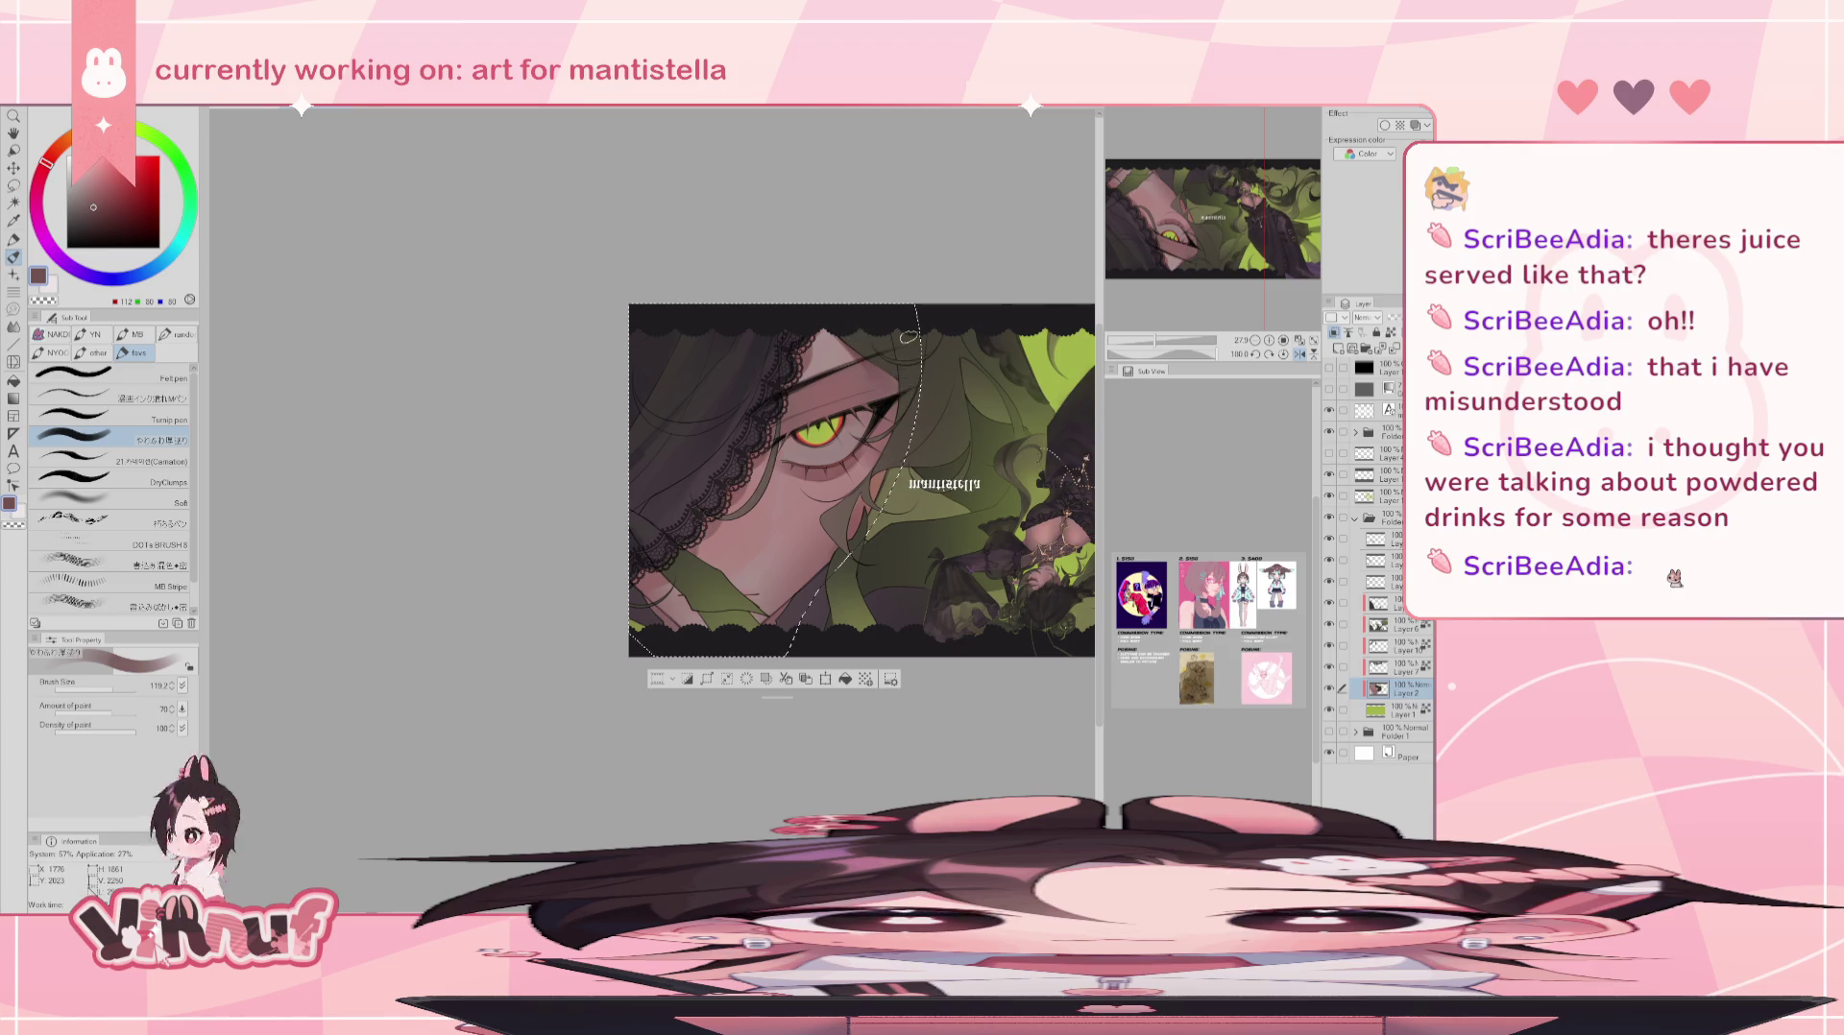
{"action": "key", "text": "h"}
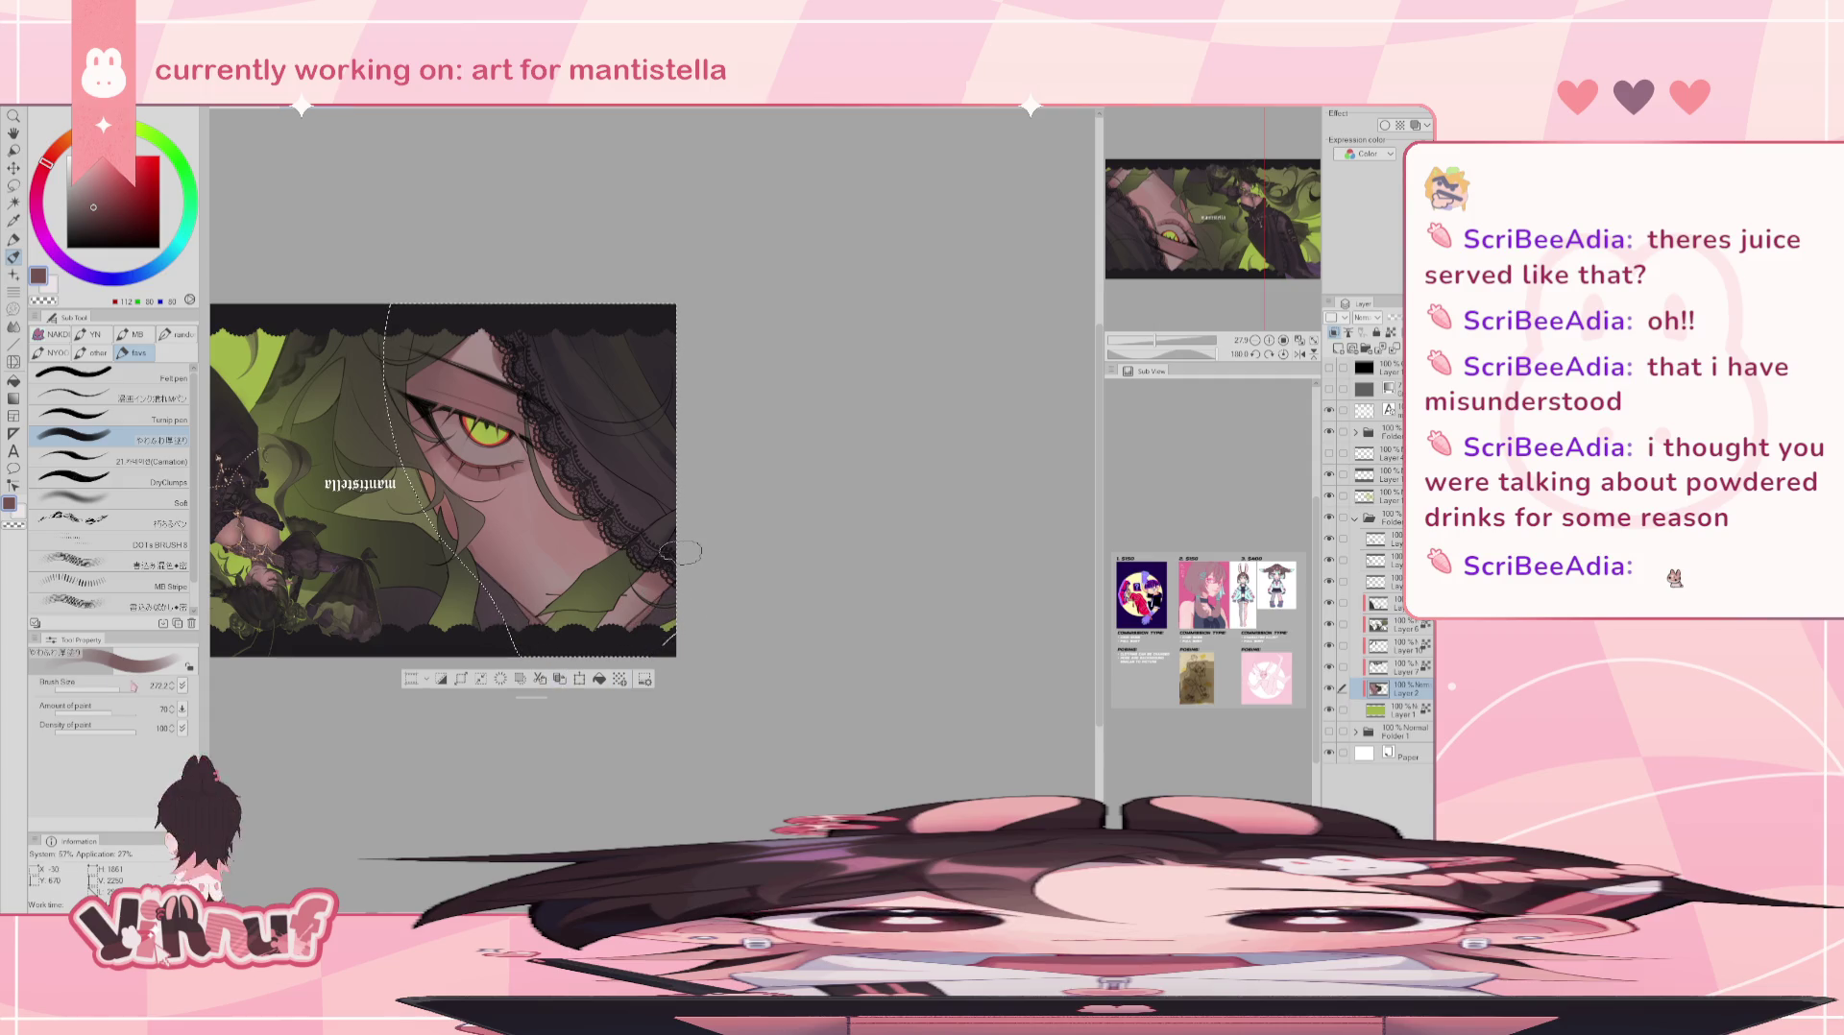
- Eyedrop pink-grey, then darker brown from the skin, and settle the brush at about size 137
{"action": "left_click_drag", "start_coordinate": [652, 510], "coordinate": [596, 615]}
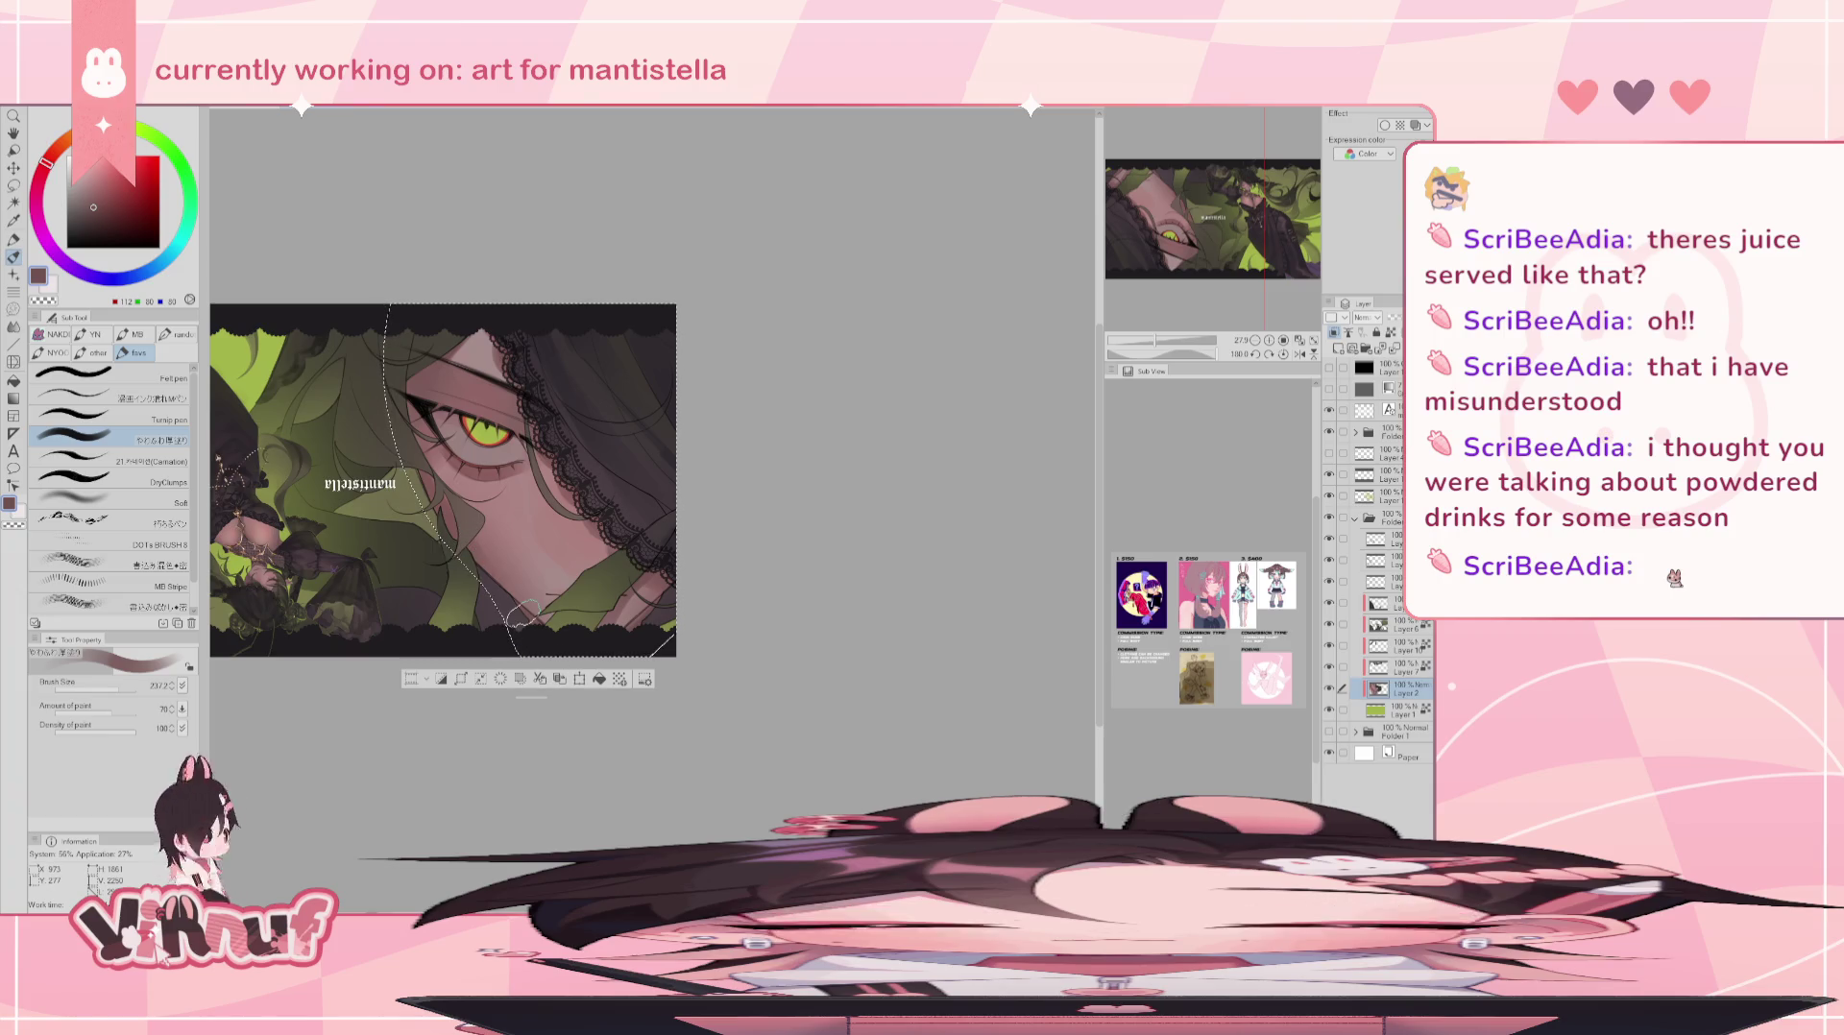
{"action": "left_click", "coordinate": [114, 688]}
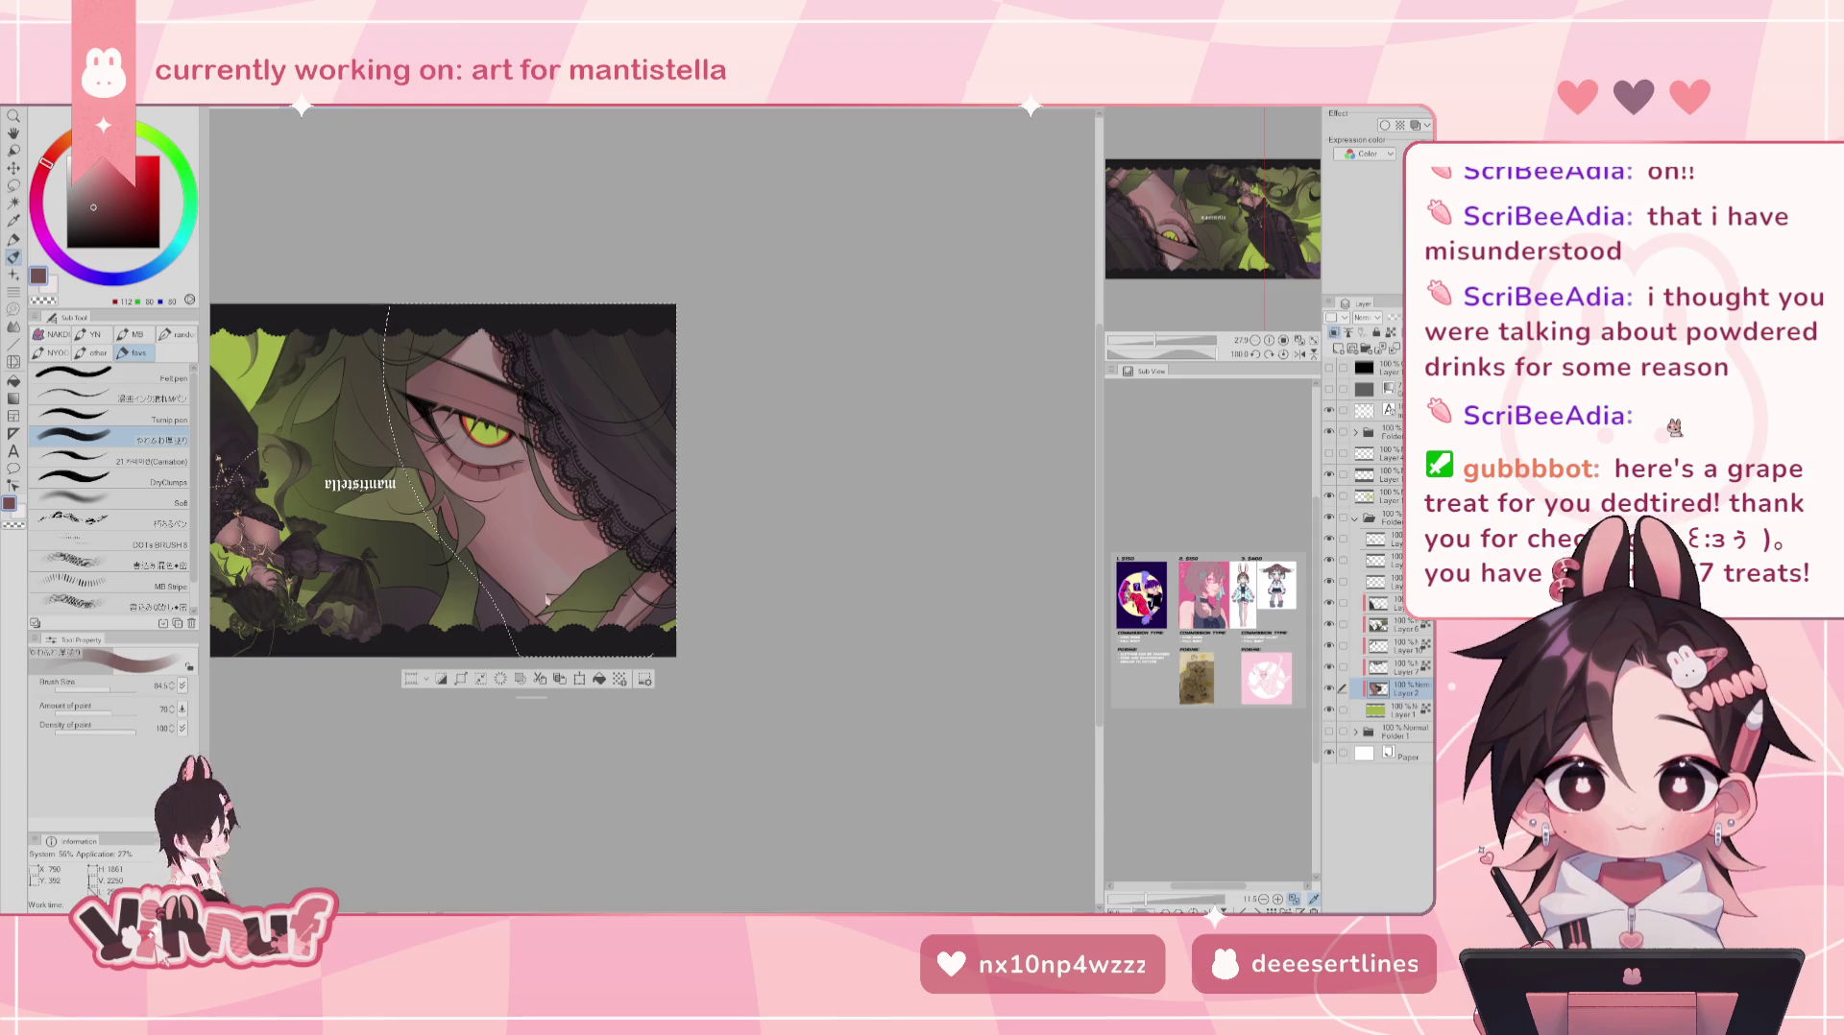
{"action": "left_click", "coordinate": [108, 688]}
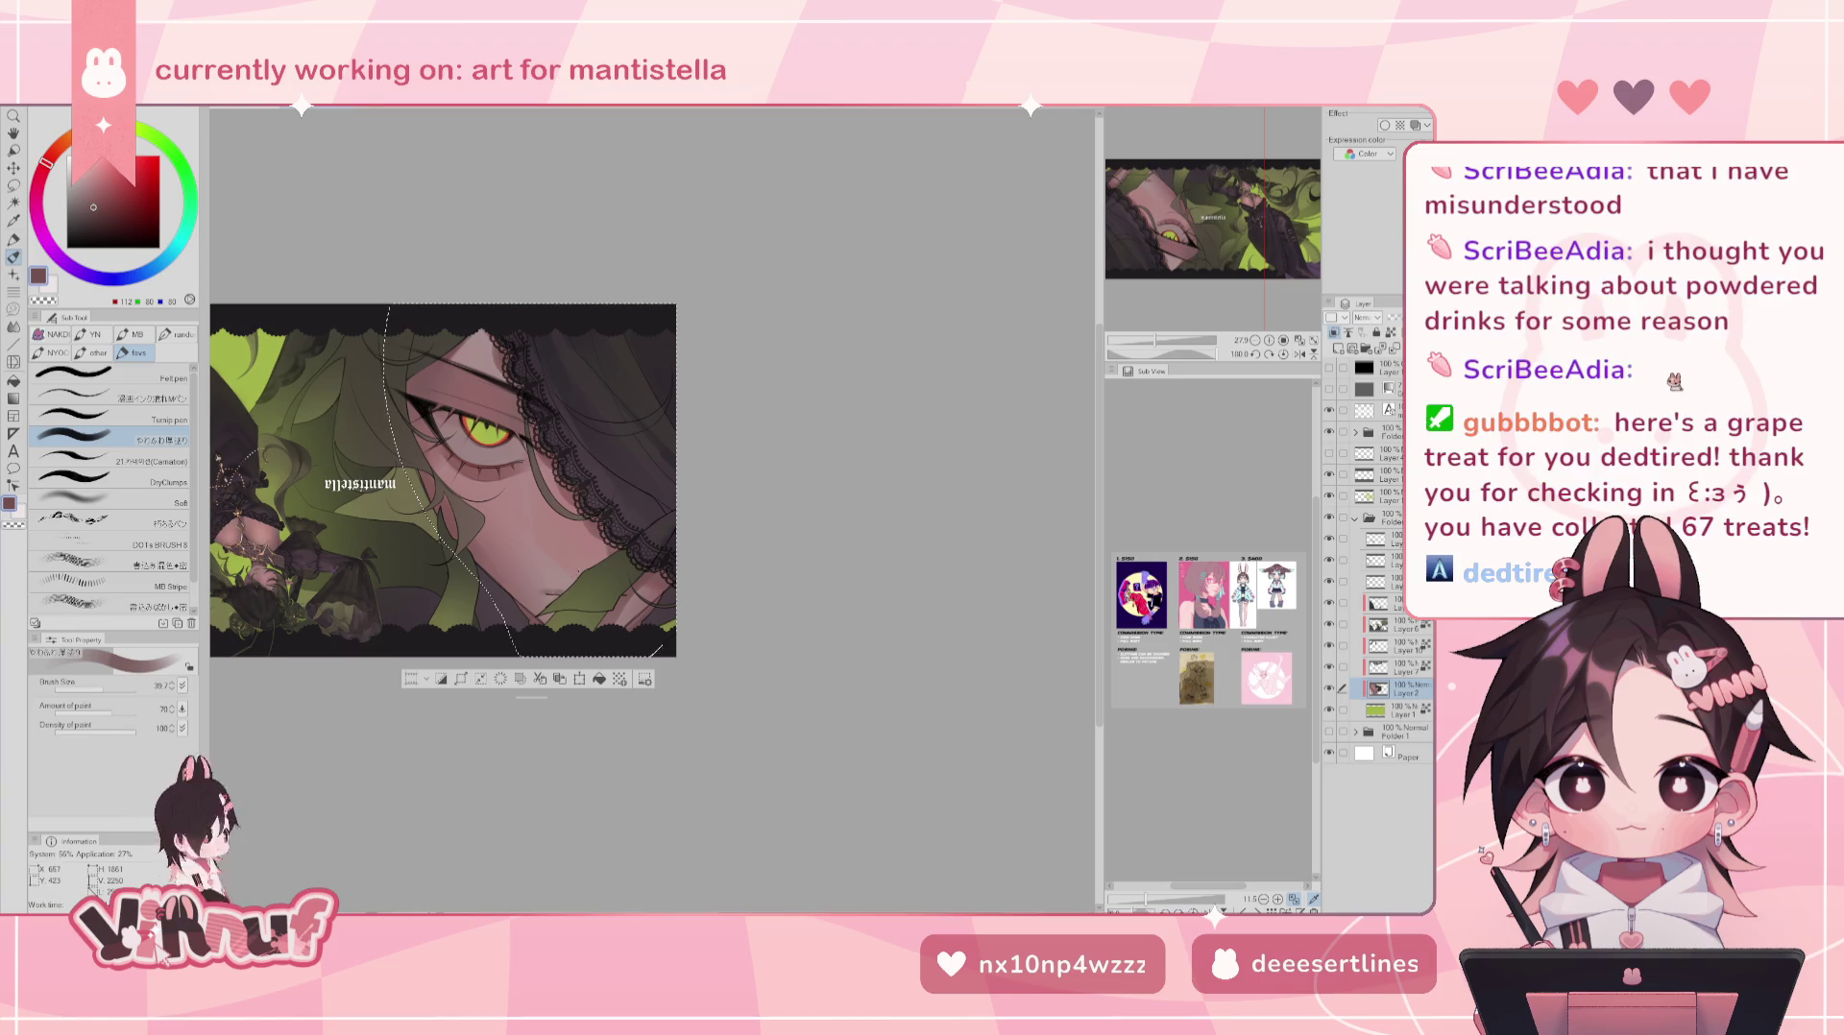
{"action": "left_click", "coordinate": [562, 590], "text": "alt"}
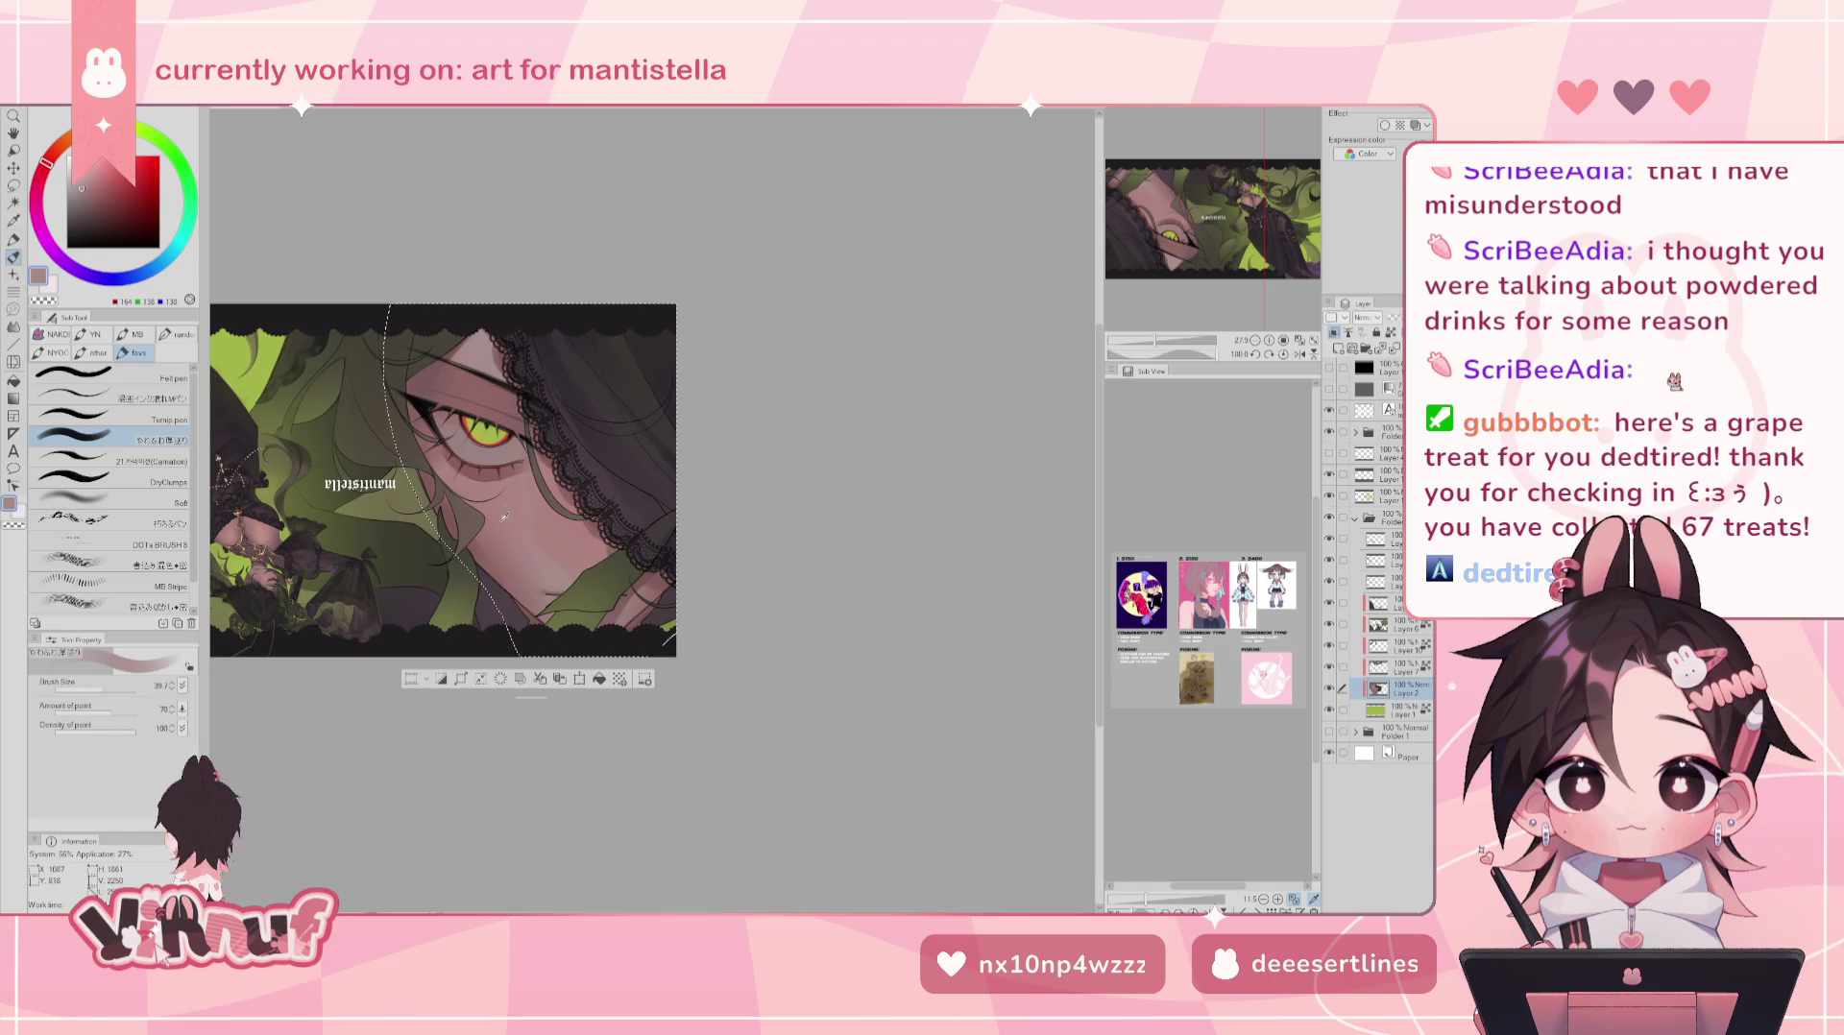
{"action": "left_click", "coordinate": [429, 485], "text": "alt"}
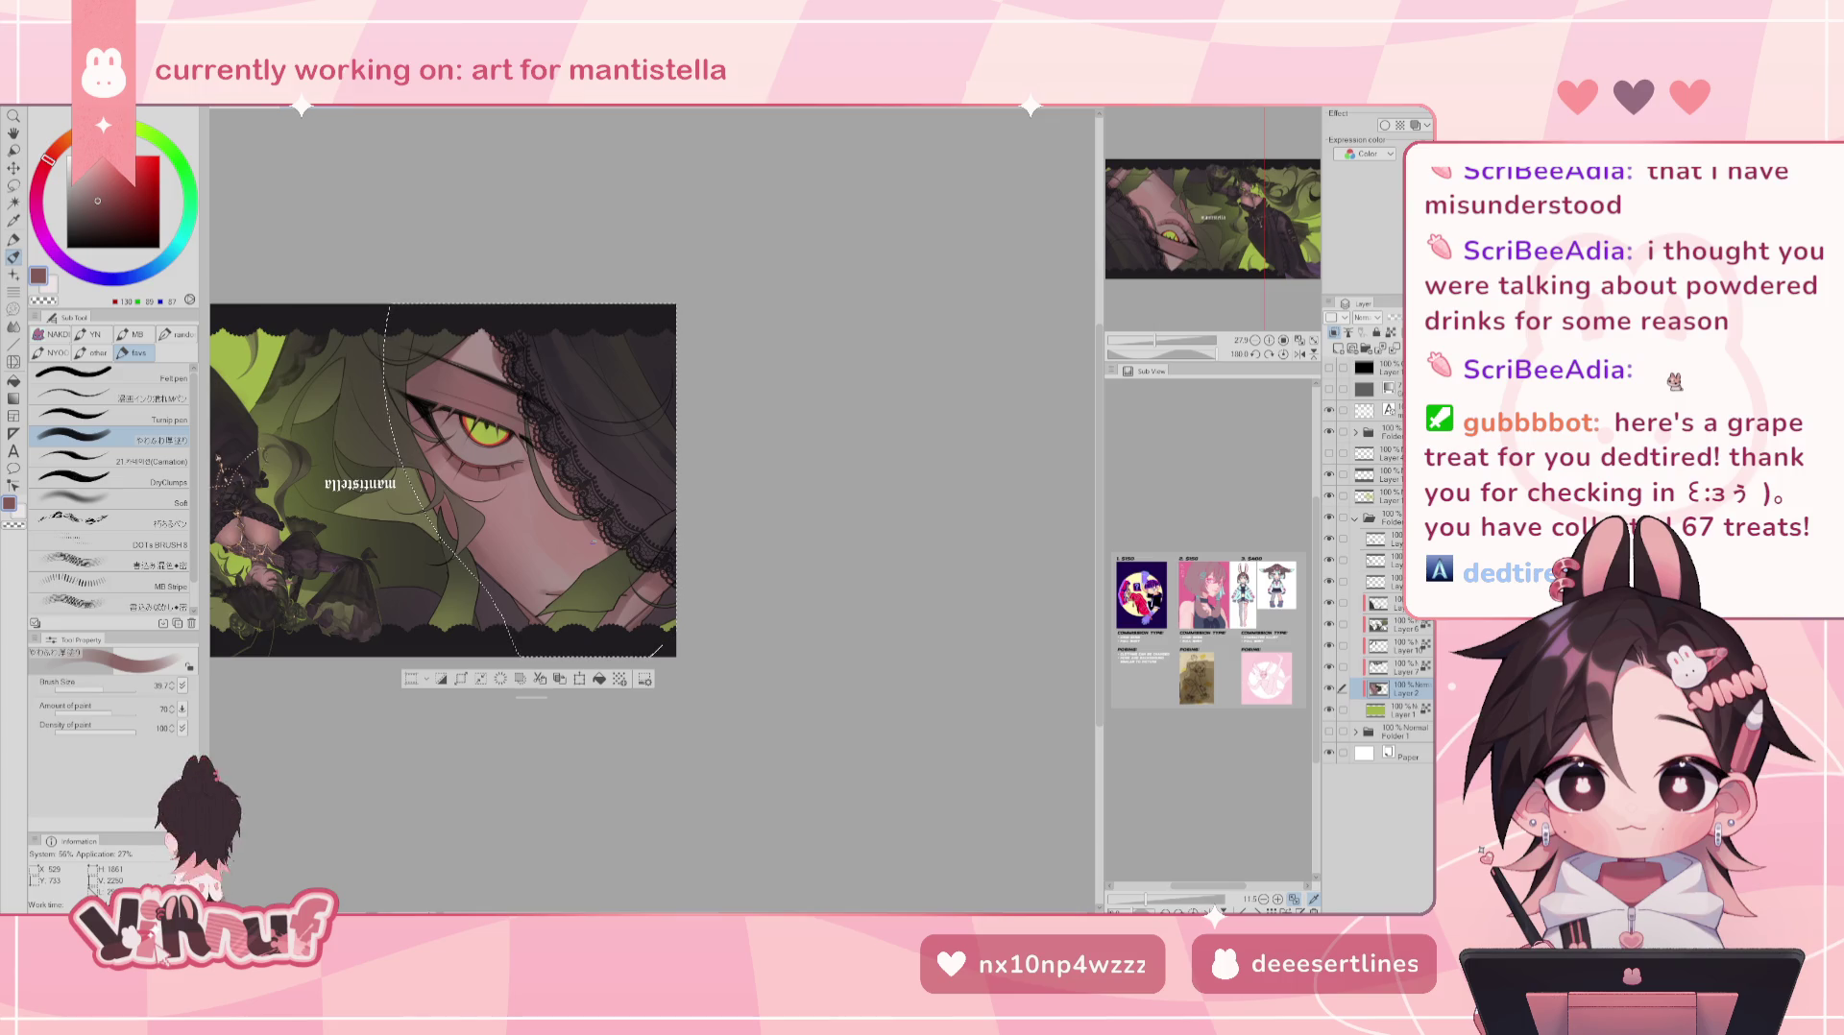
{"action": "left_click_drag", "start_coordinate": [592, 543], "coordinate": [560, 601]}
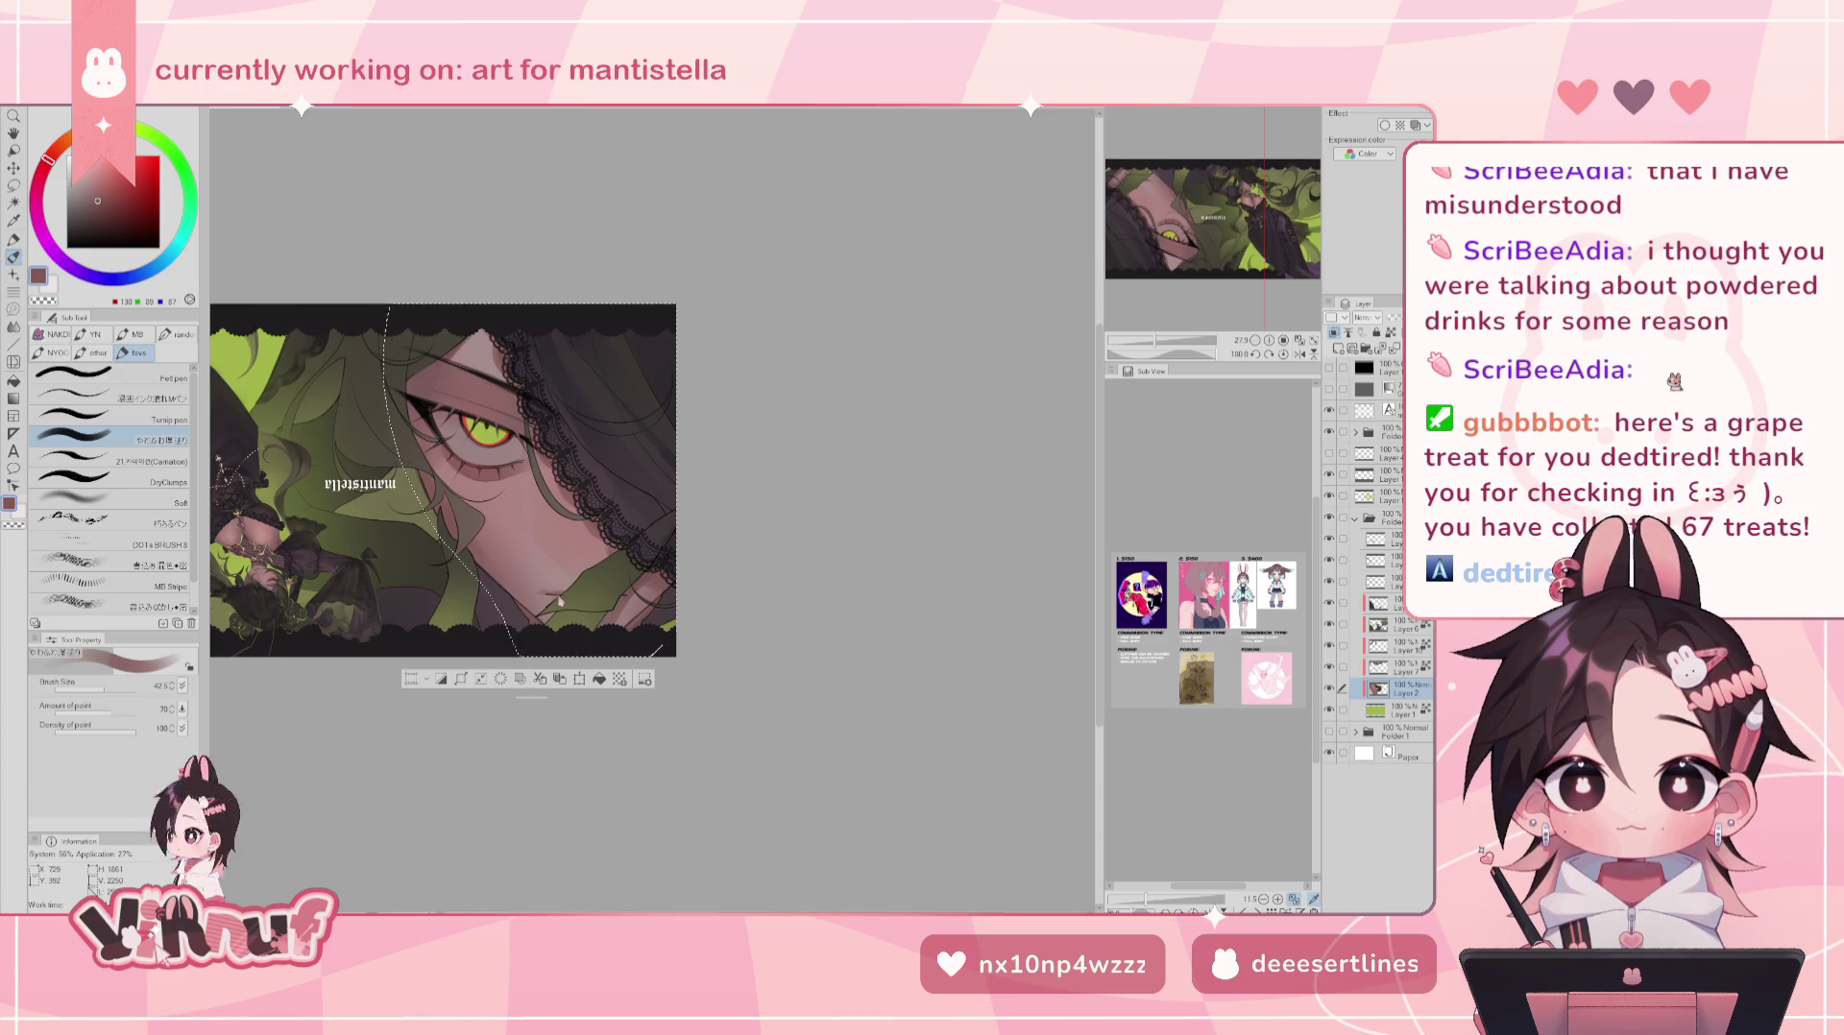
{"action": "left_click_drag", "start_coordinate": [110, 686], "coordinate": [113, 688]}
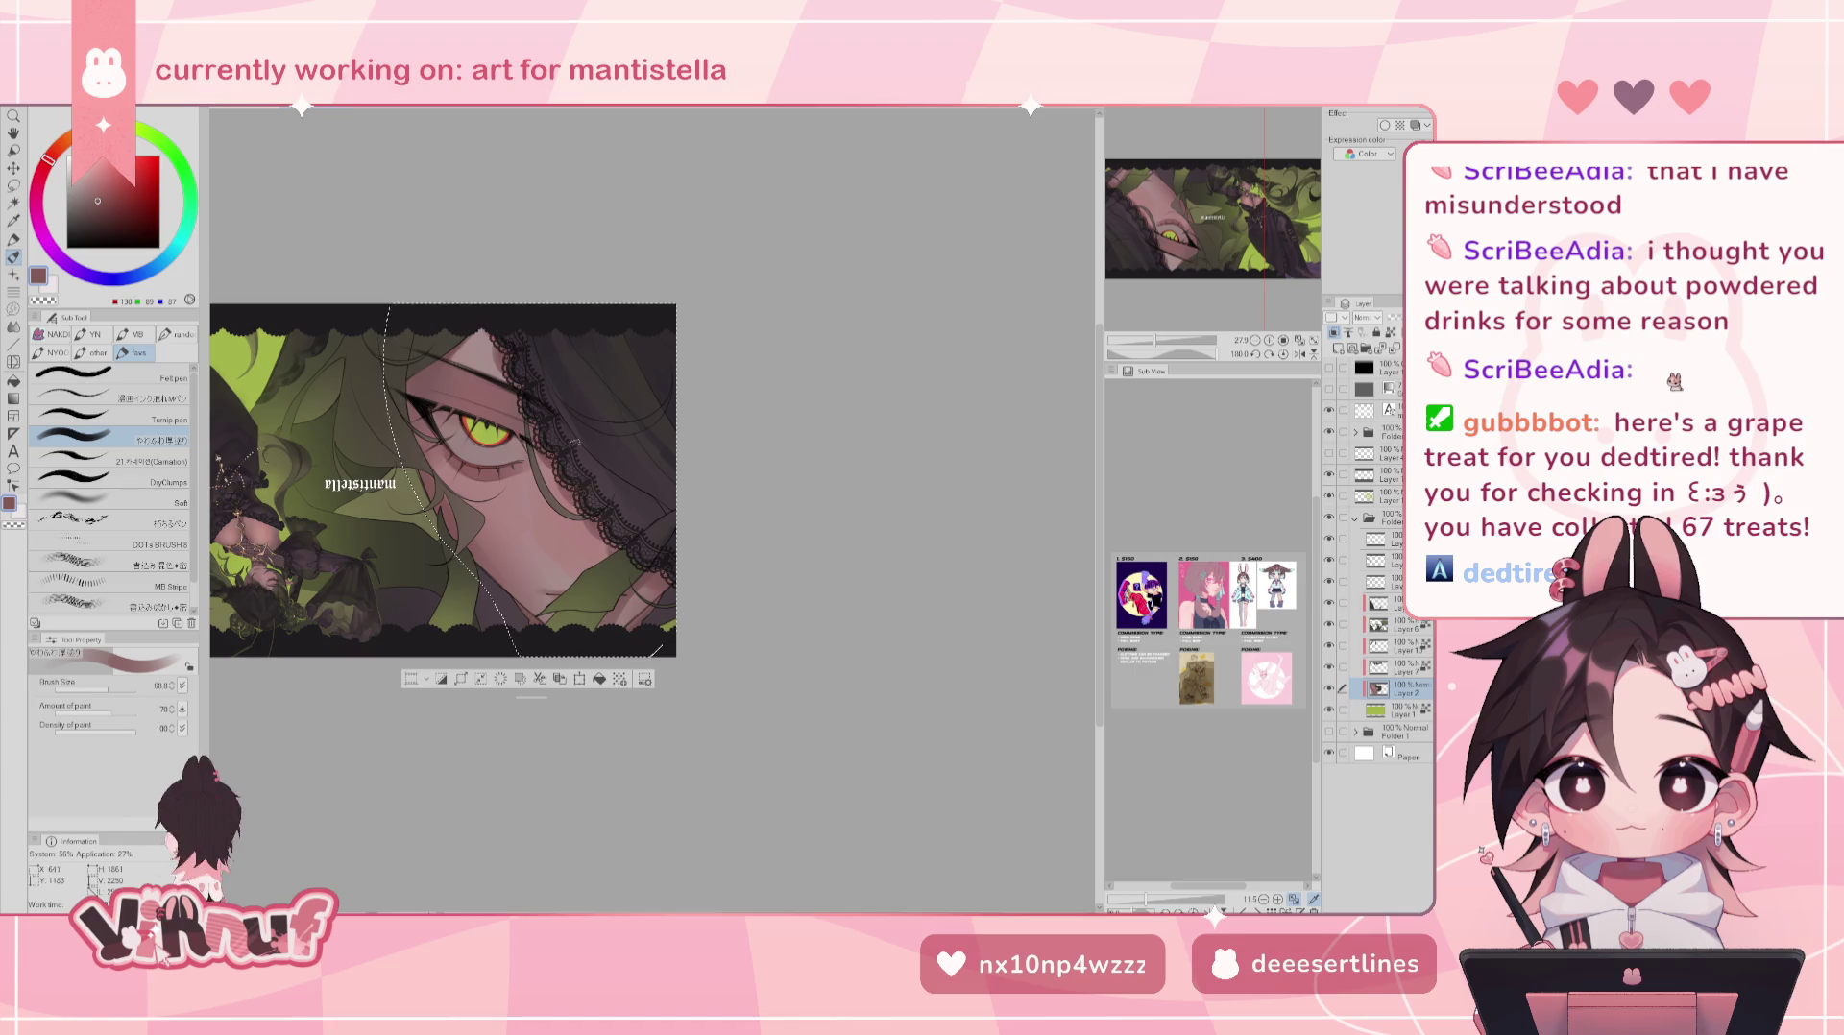
{"action": "left_click_drag", "start_coordinate": [107, 688], "coordinate": [114, 689]}
{"action": "key", "text": "h"}
{"action": "key", "text": "h"}
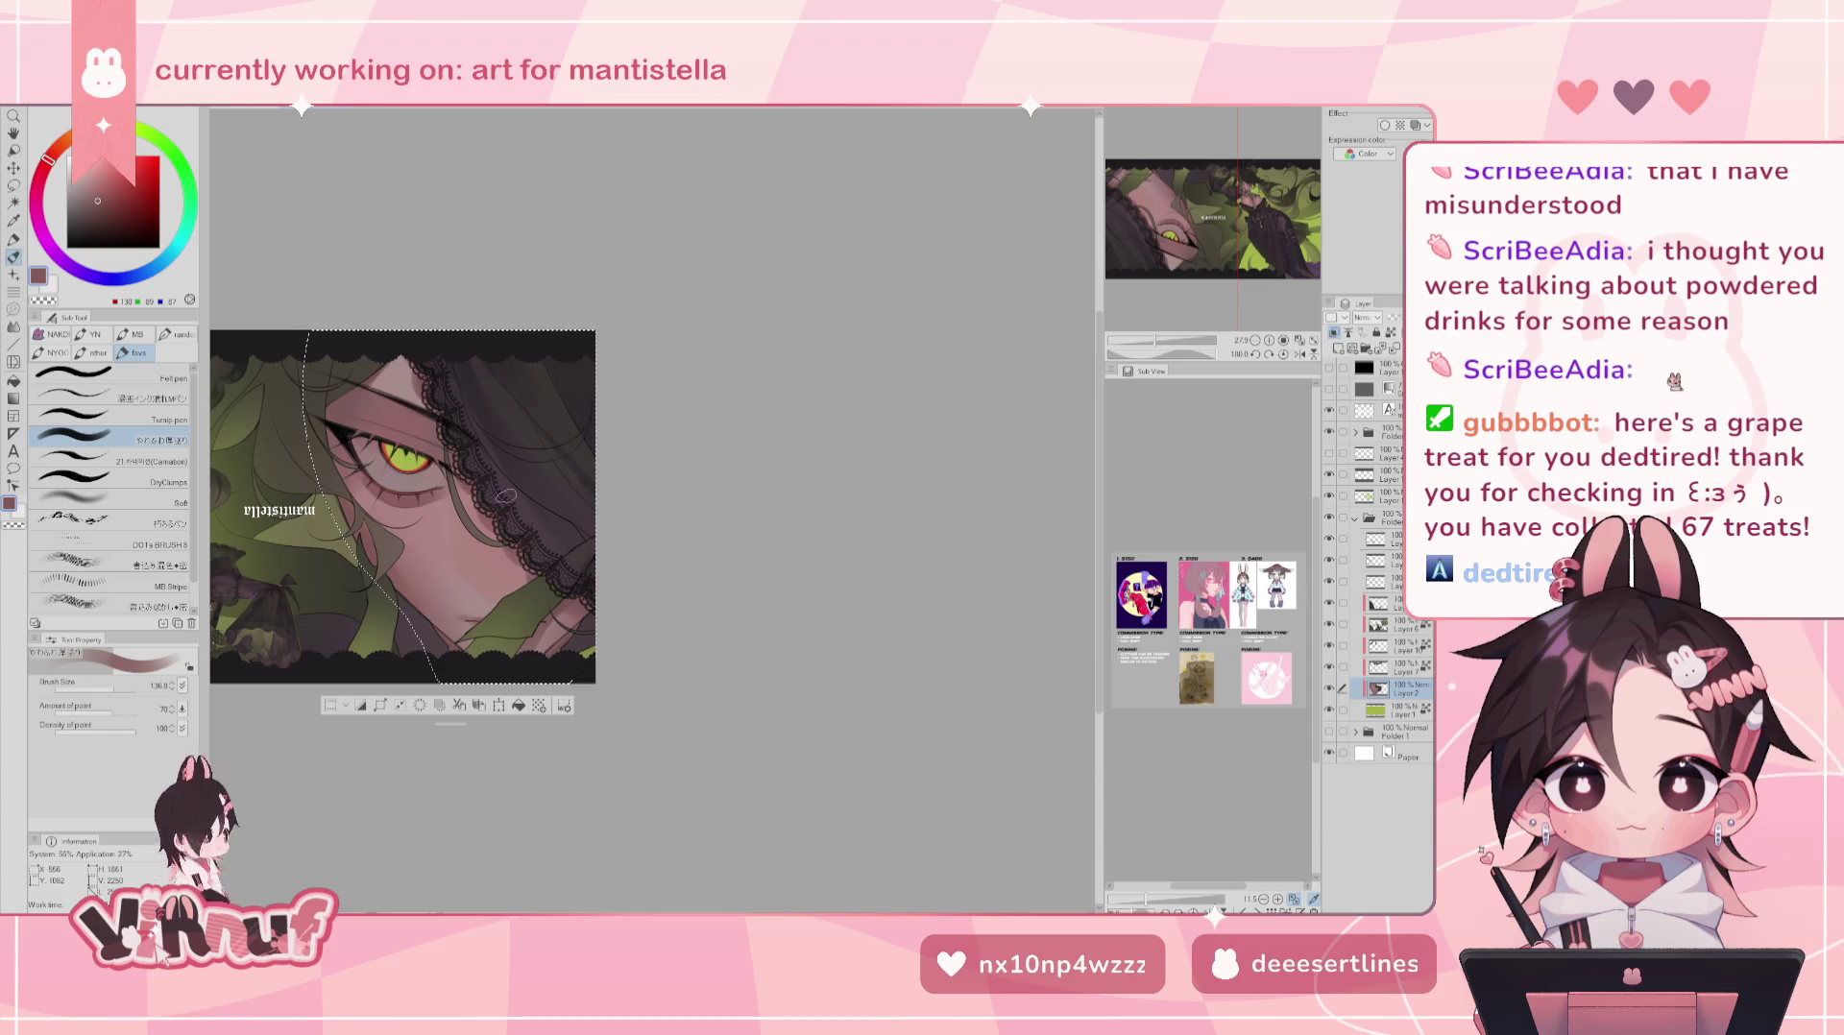
- Set the brush to about 91 and eyedrop a darker mauve-brown (139/106/106) from the face
{"action": "left_click_drag", "start_coordinate": [116, 682], "coordinate": [109, 680]}
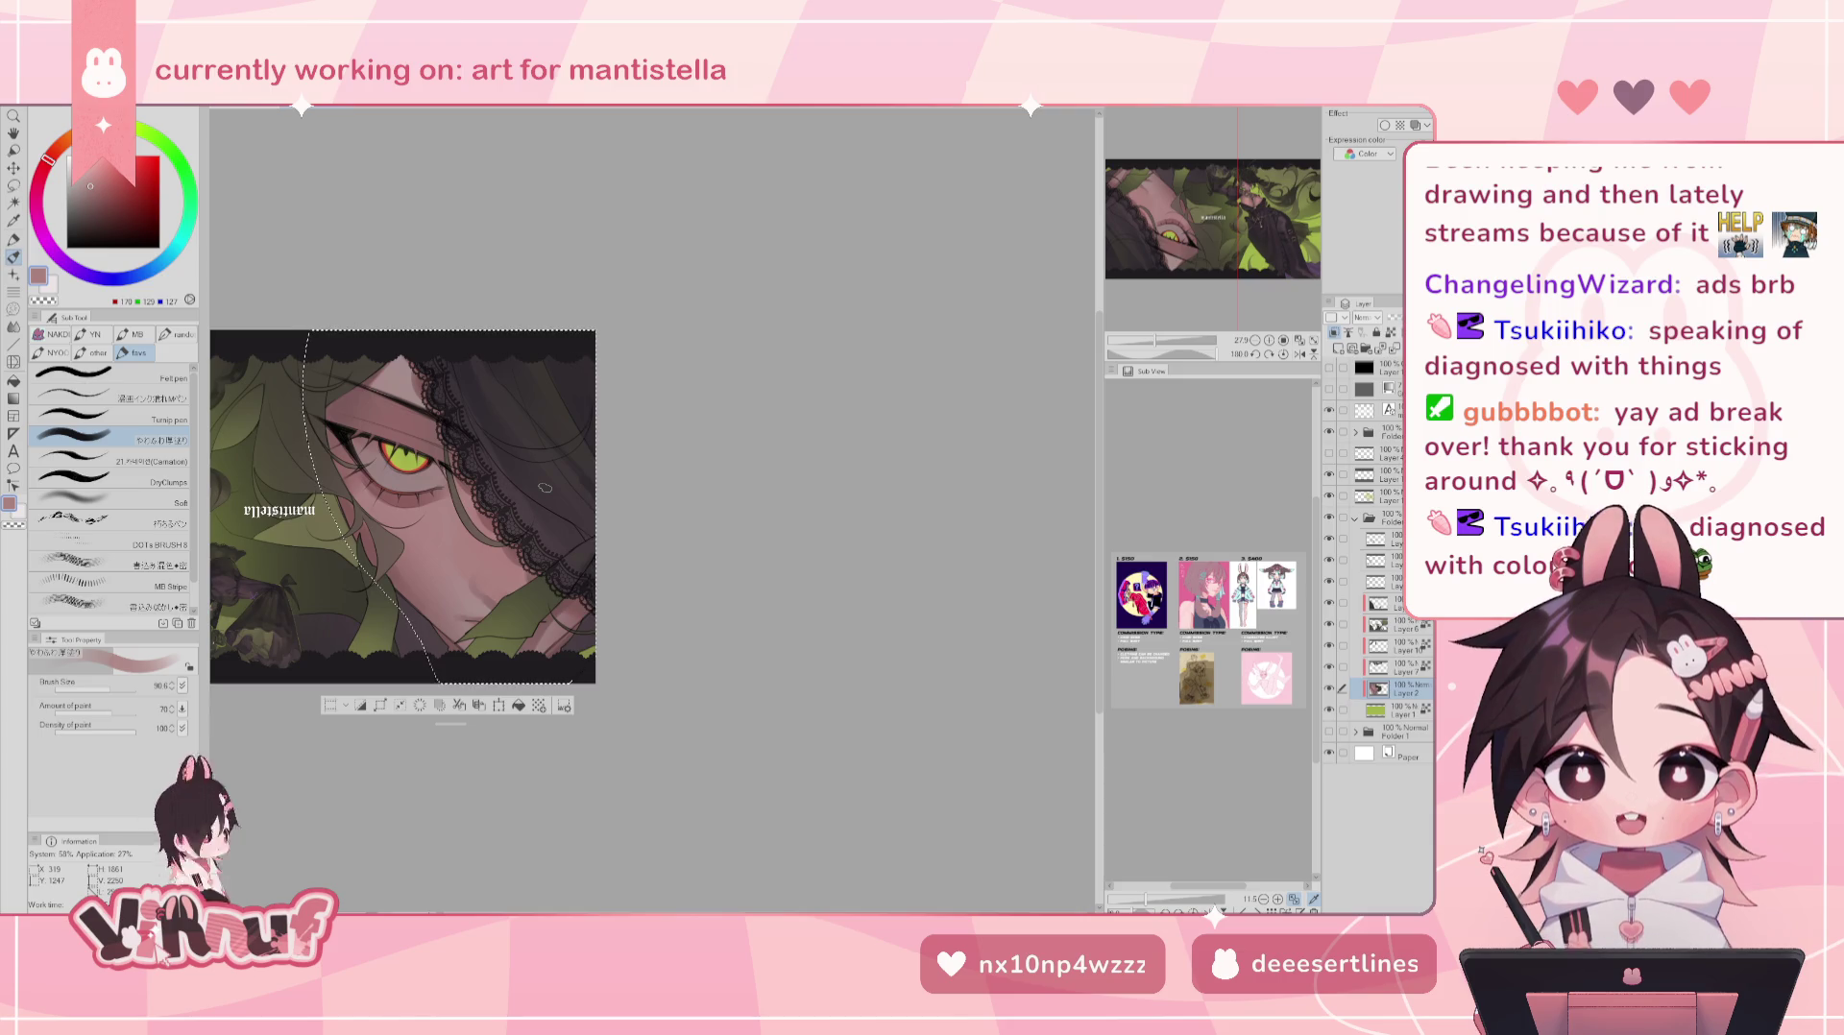
{"action": "left_click", "coordinate": [496, 593], "text": "alt"}
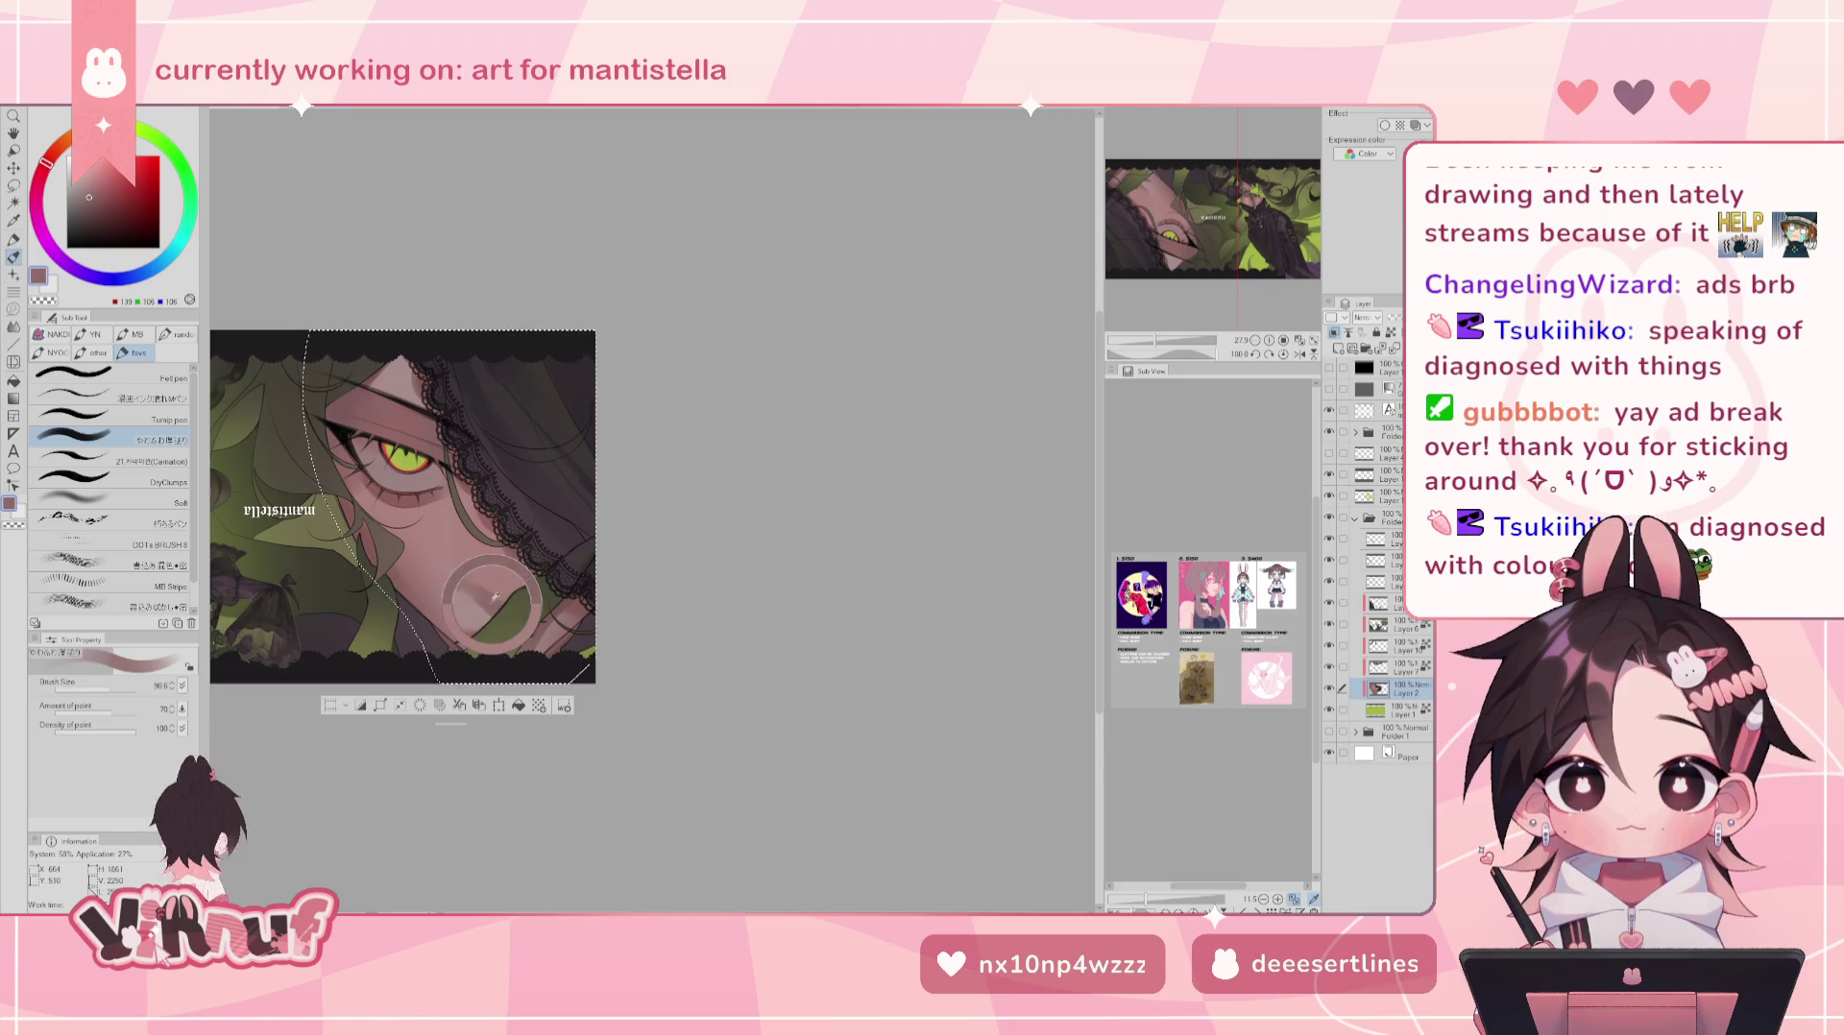
- Enlarge the brush to 157 and switch to a warmer pink painting colour
{"action": "left_click", "coordinate": [538, 635], "text": "alt"}
{"action": "left_click", "coordinate": [567, 651], "text": "alt"}
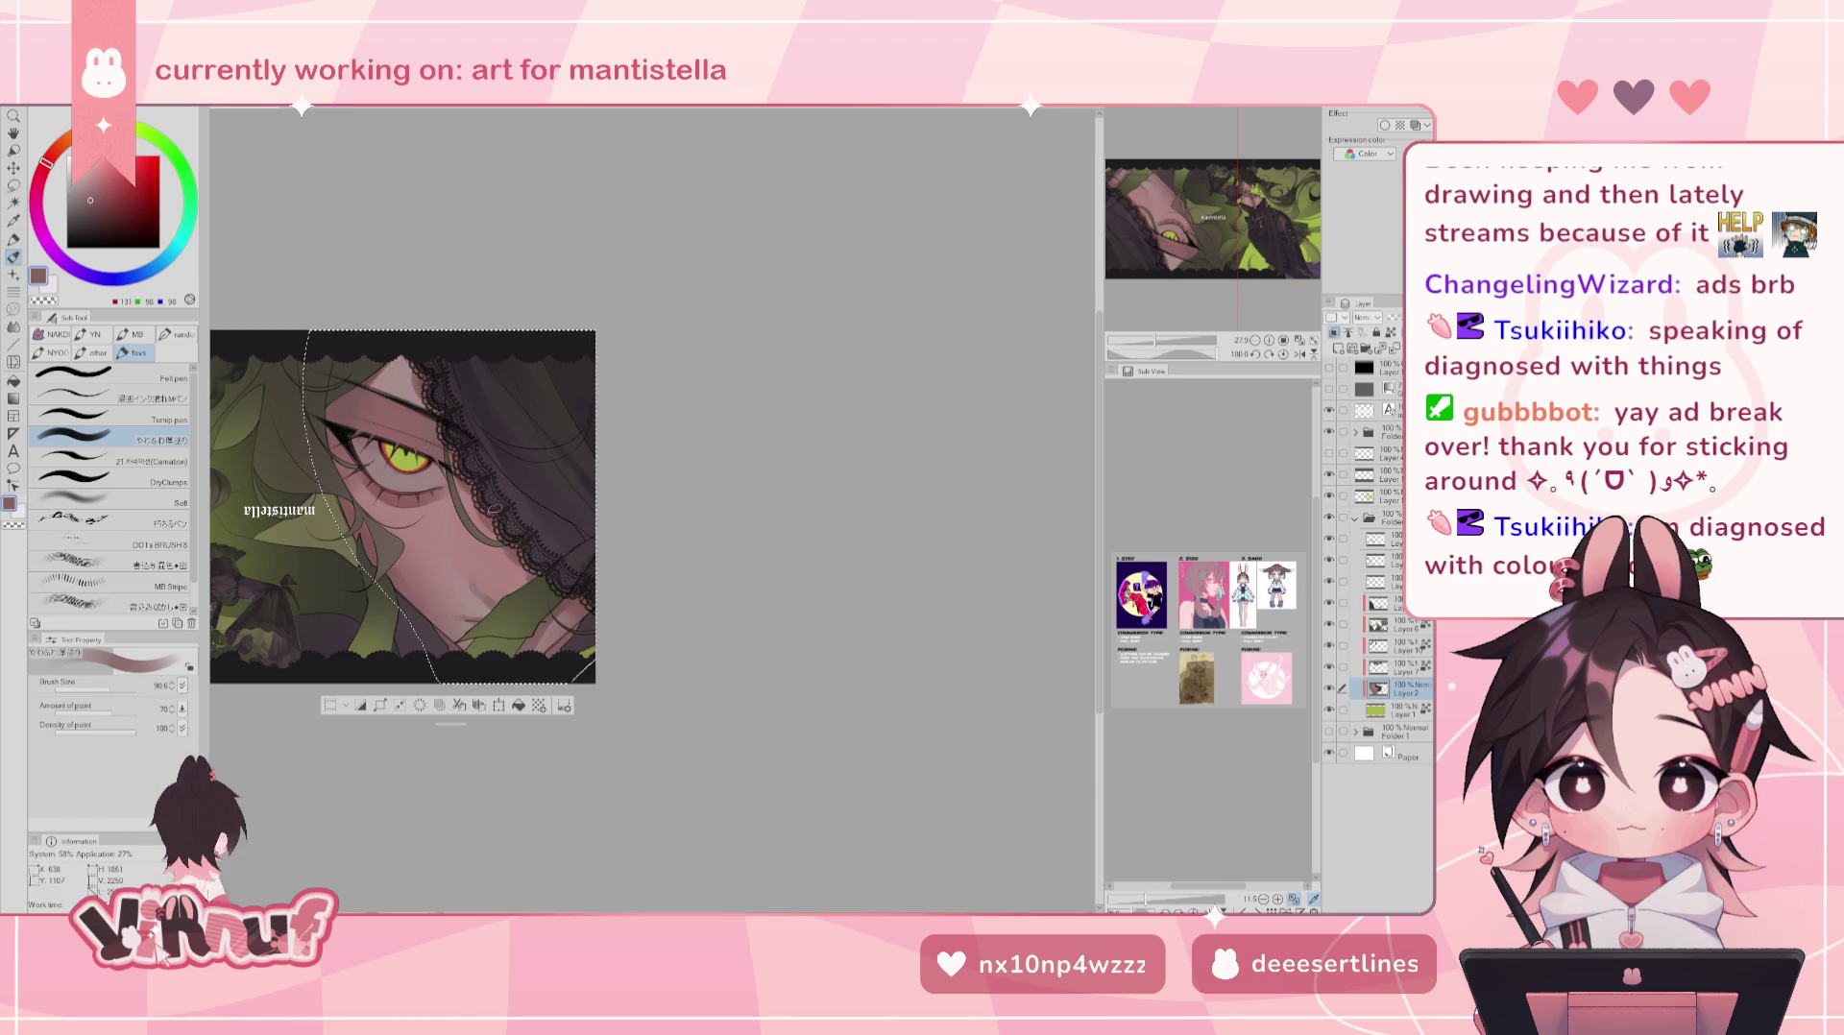
{"action": "left_click_drag", "start_coordinate": [494, 508], "coordinate": [652, 510]}
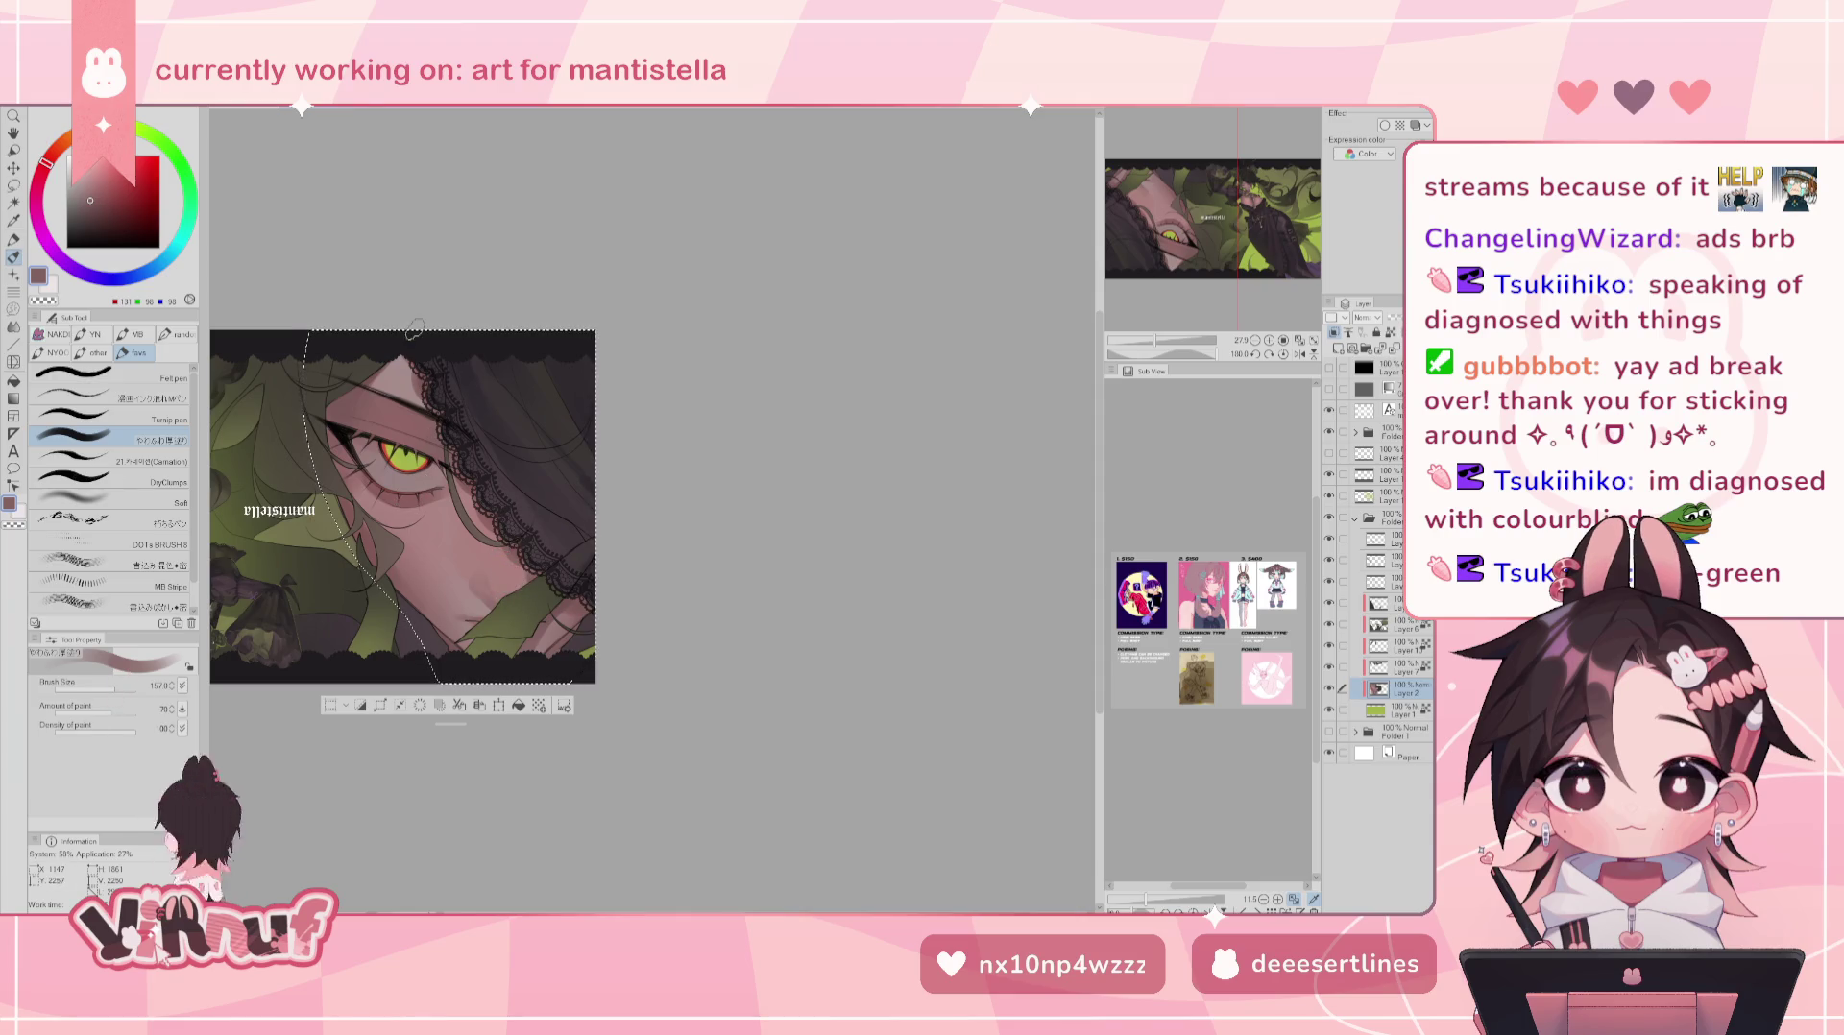
{"action": "left_click", "coordinate": [483, 437], "text": "alt"}
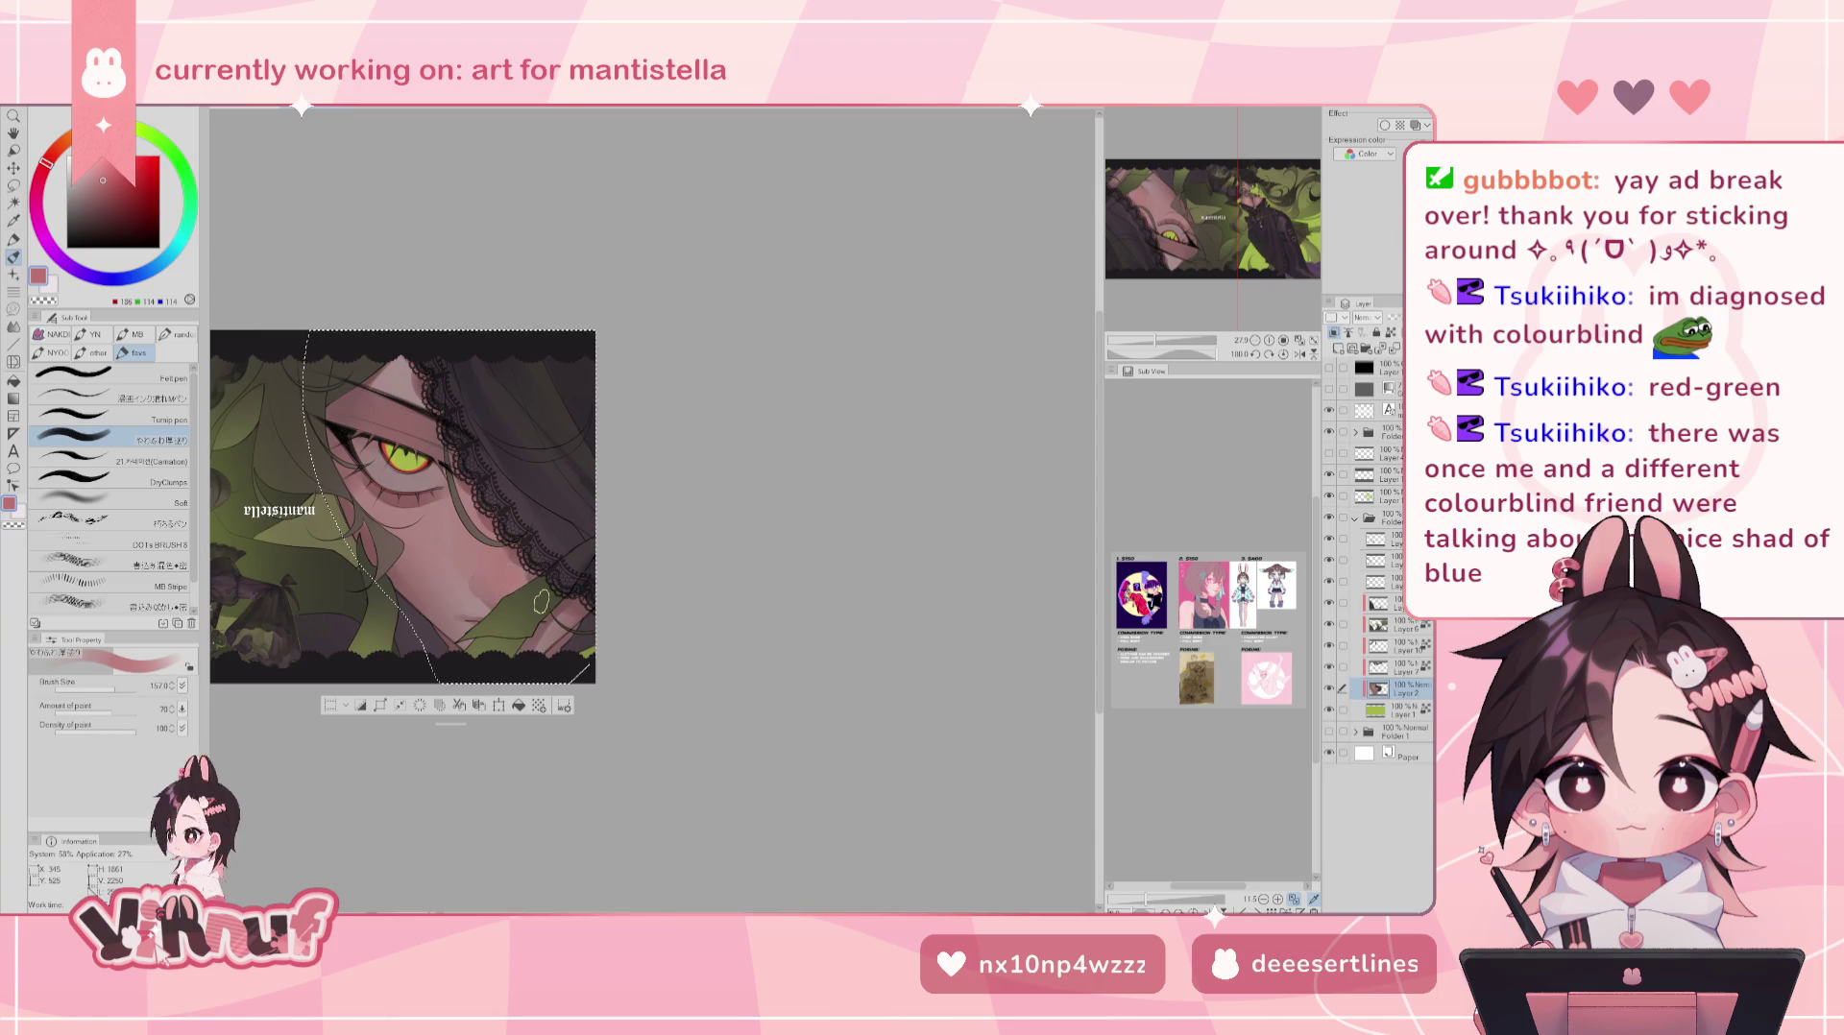
- Check the mirrored view, zoom out, and change the drawing colour to a muted grey
{"action": "key", "text": "h"}
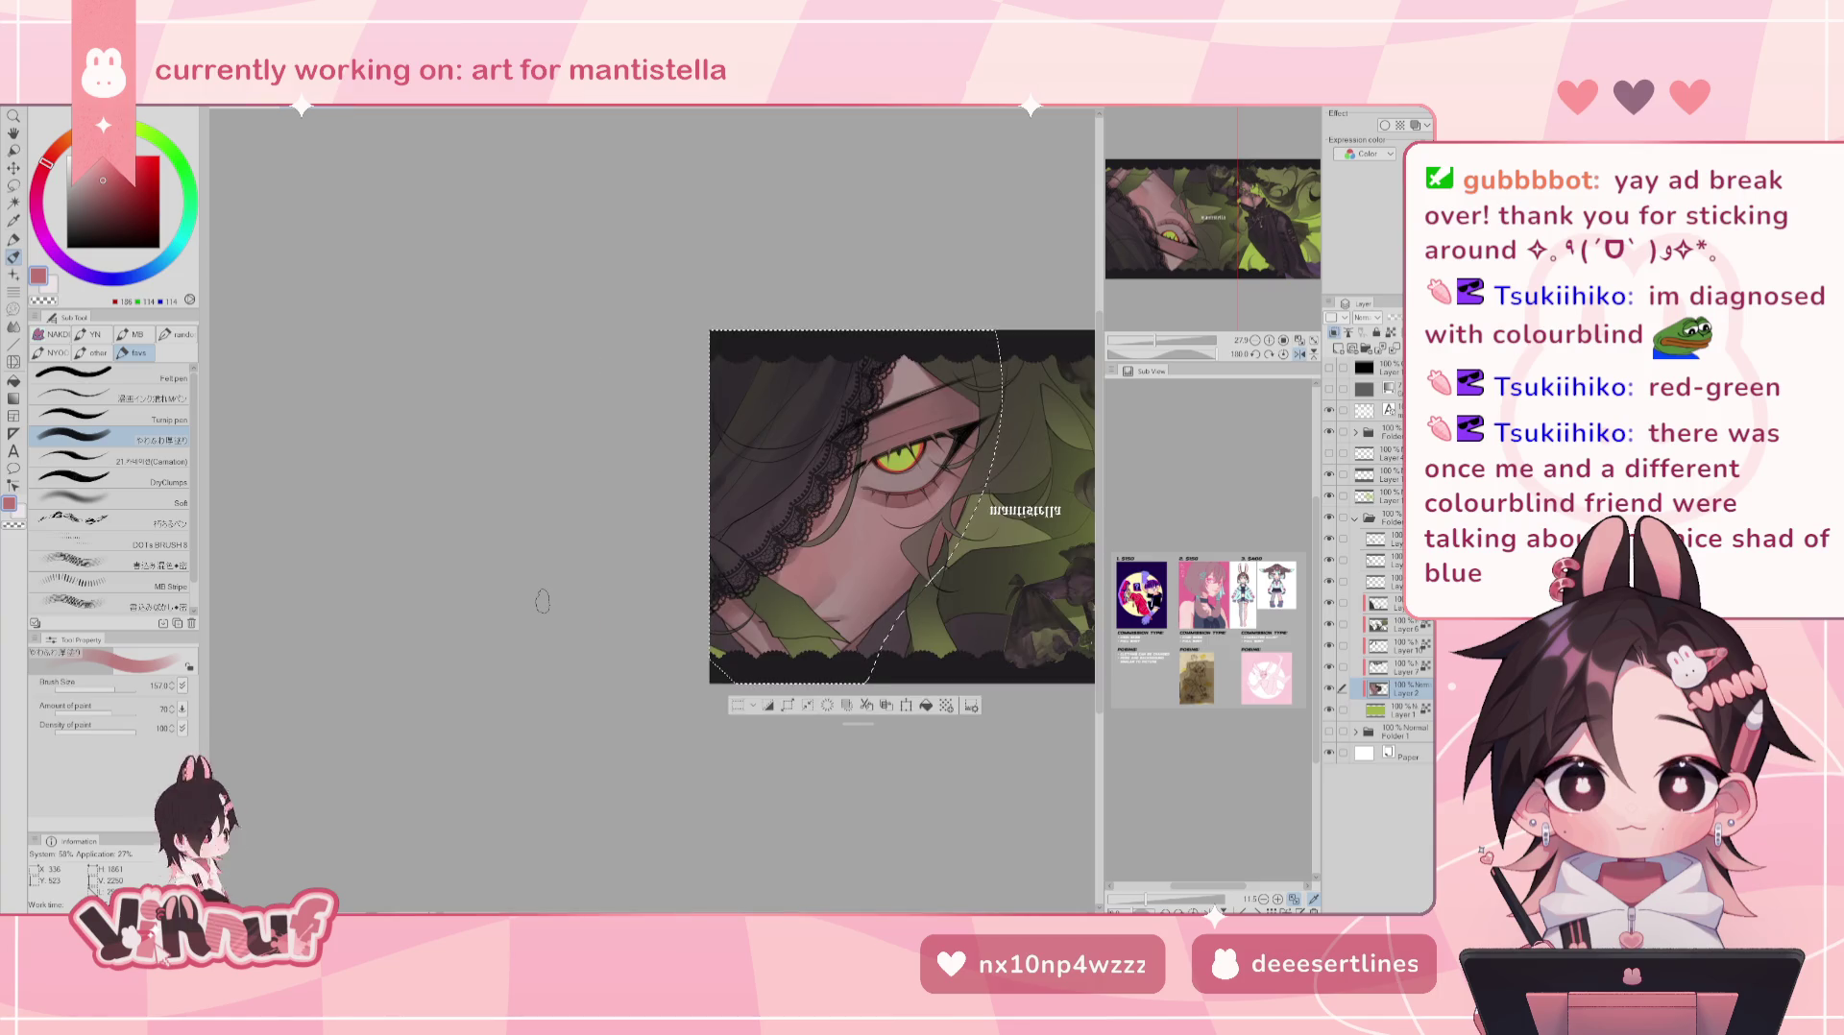
{"action": "key", "text": "h"}
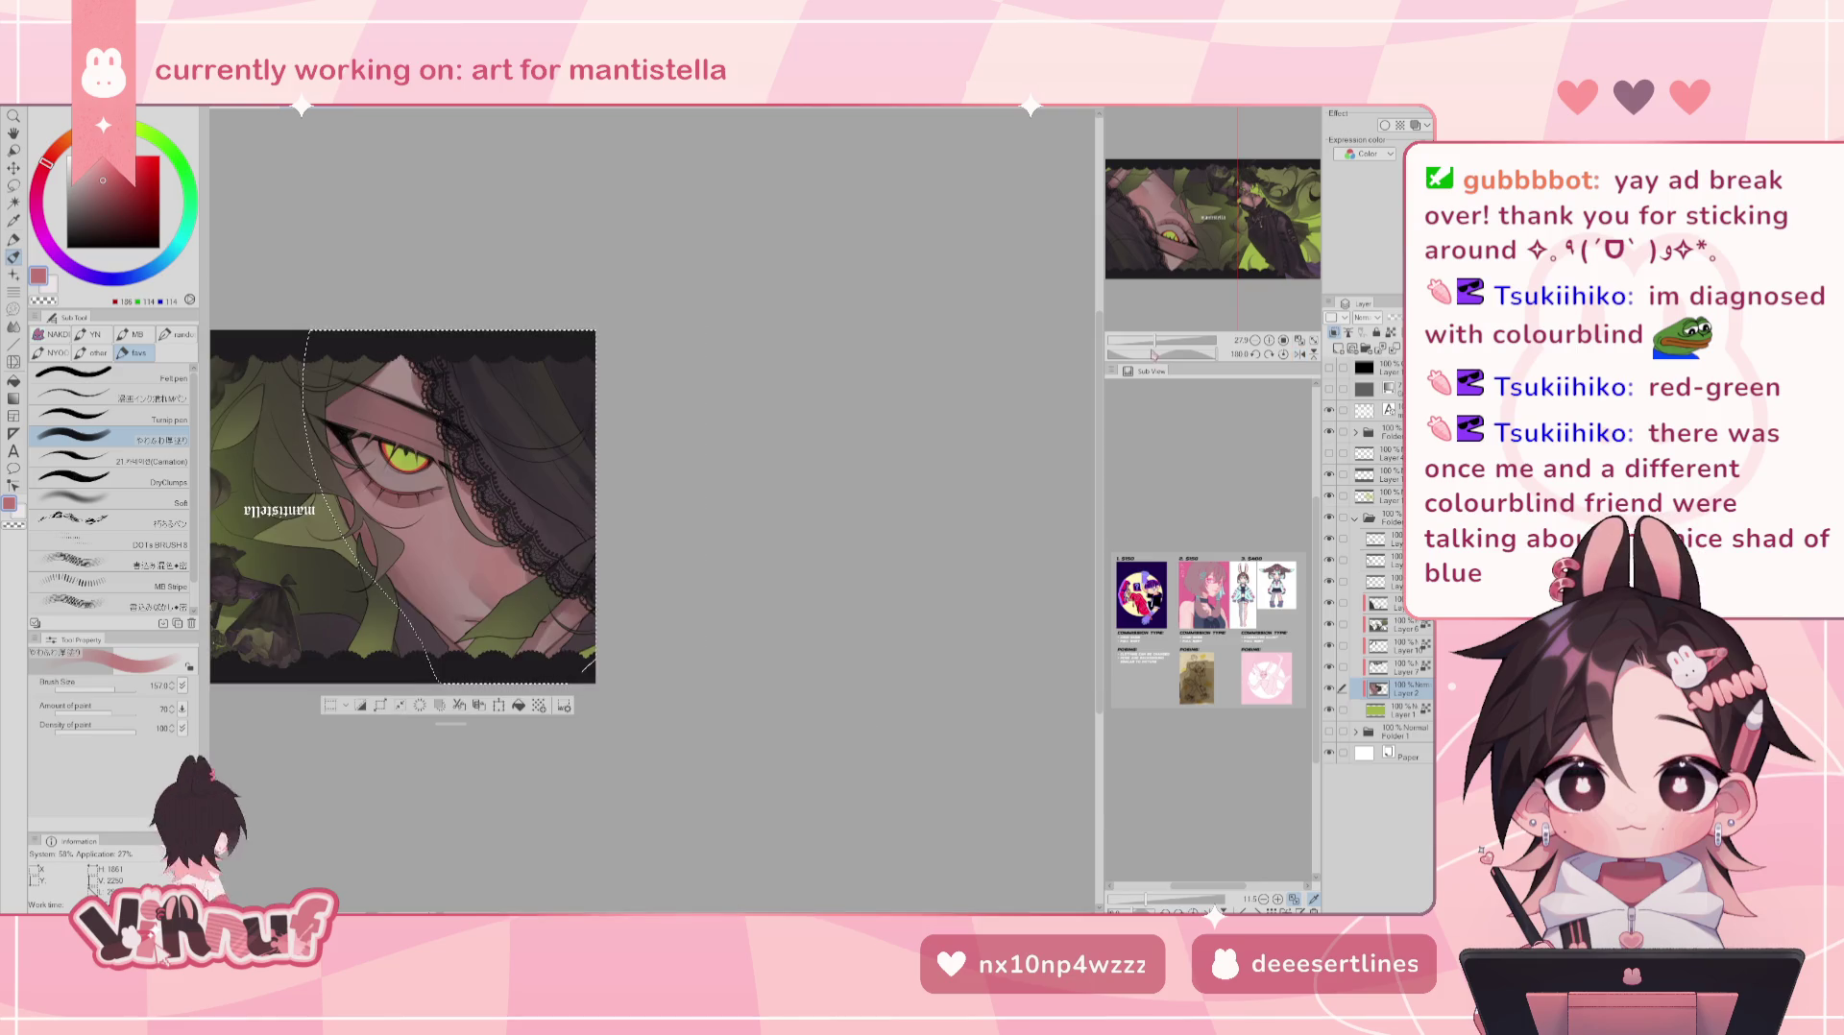
{"action": "left_click_drag", "start_coordinate": [1155, 346], "coordinate": [1153, 346]}
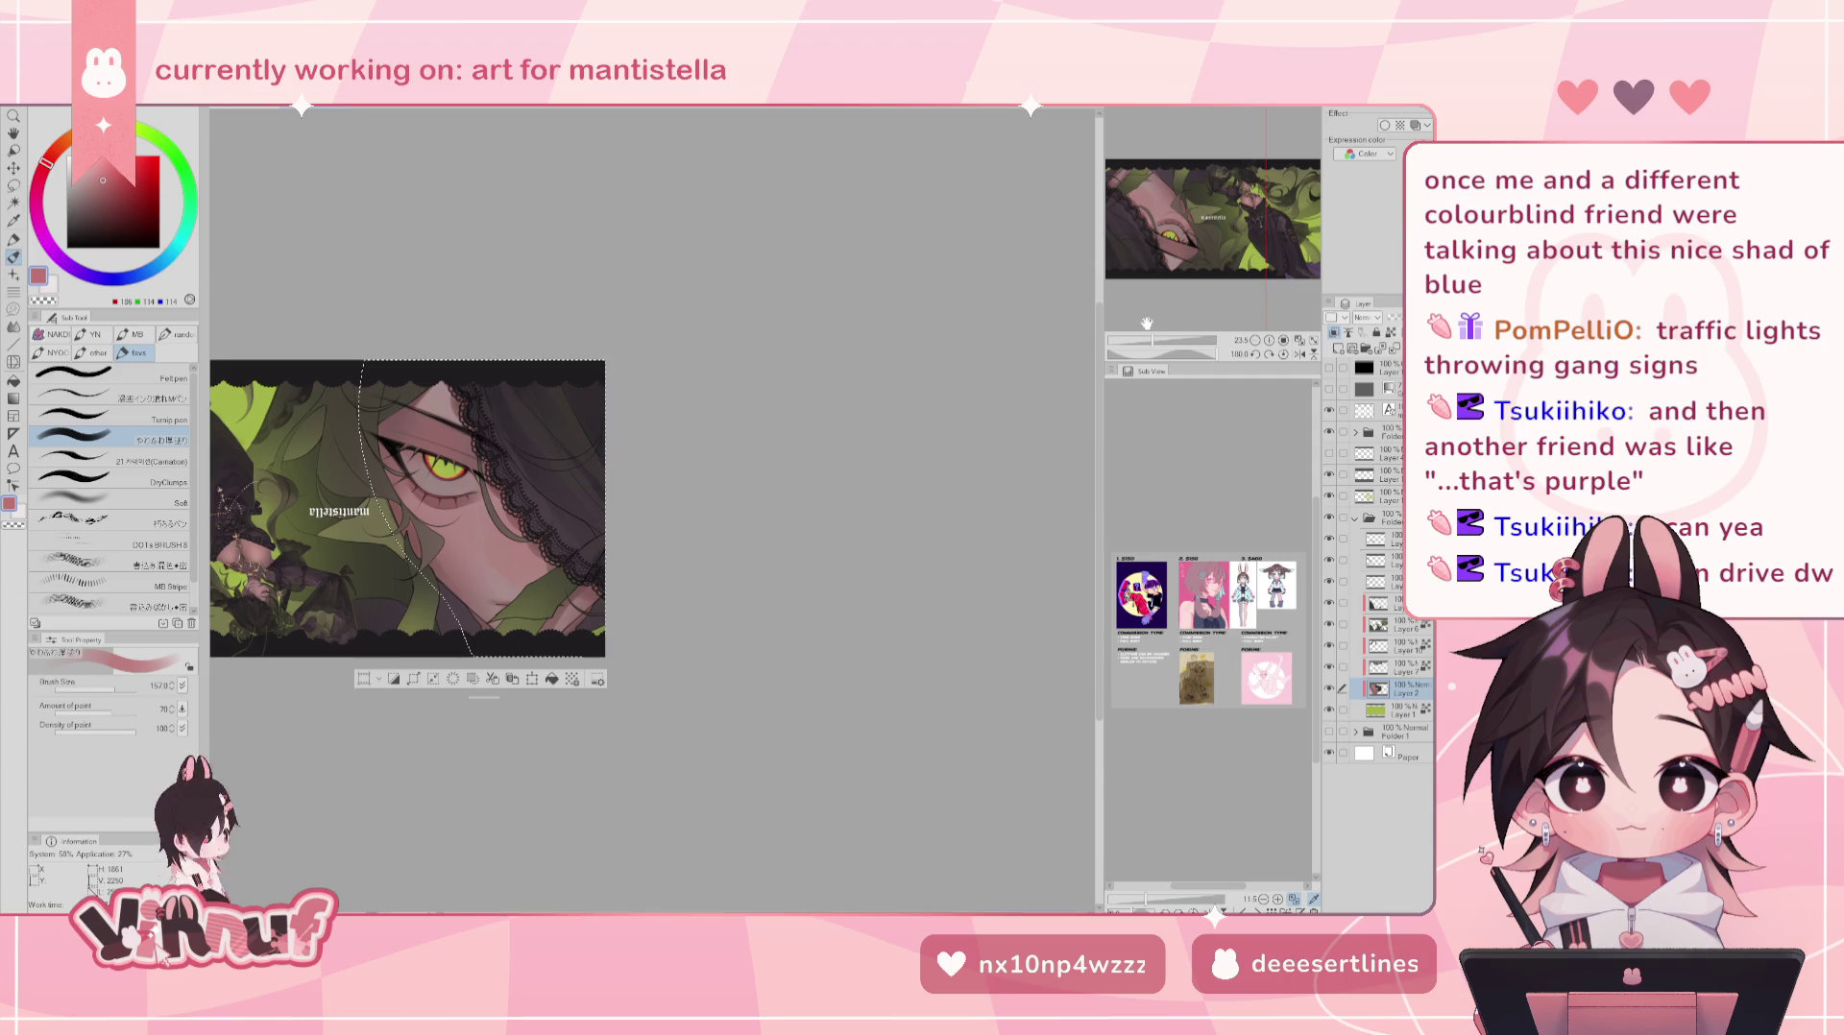
{"action": "left_click", "coordinate": [477, 458], "text": "alt"}
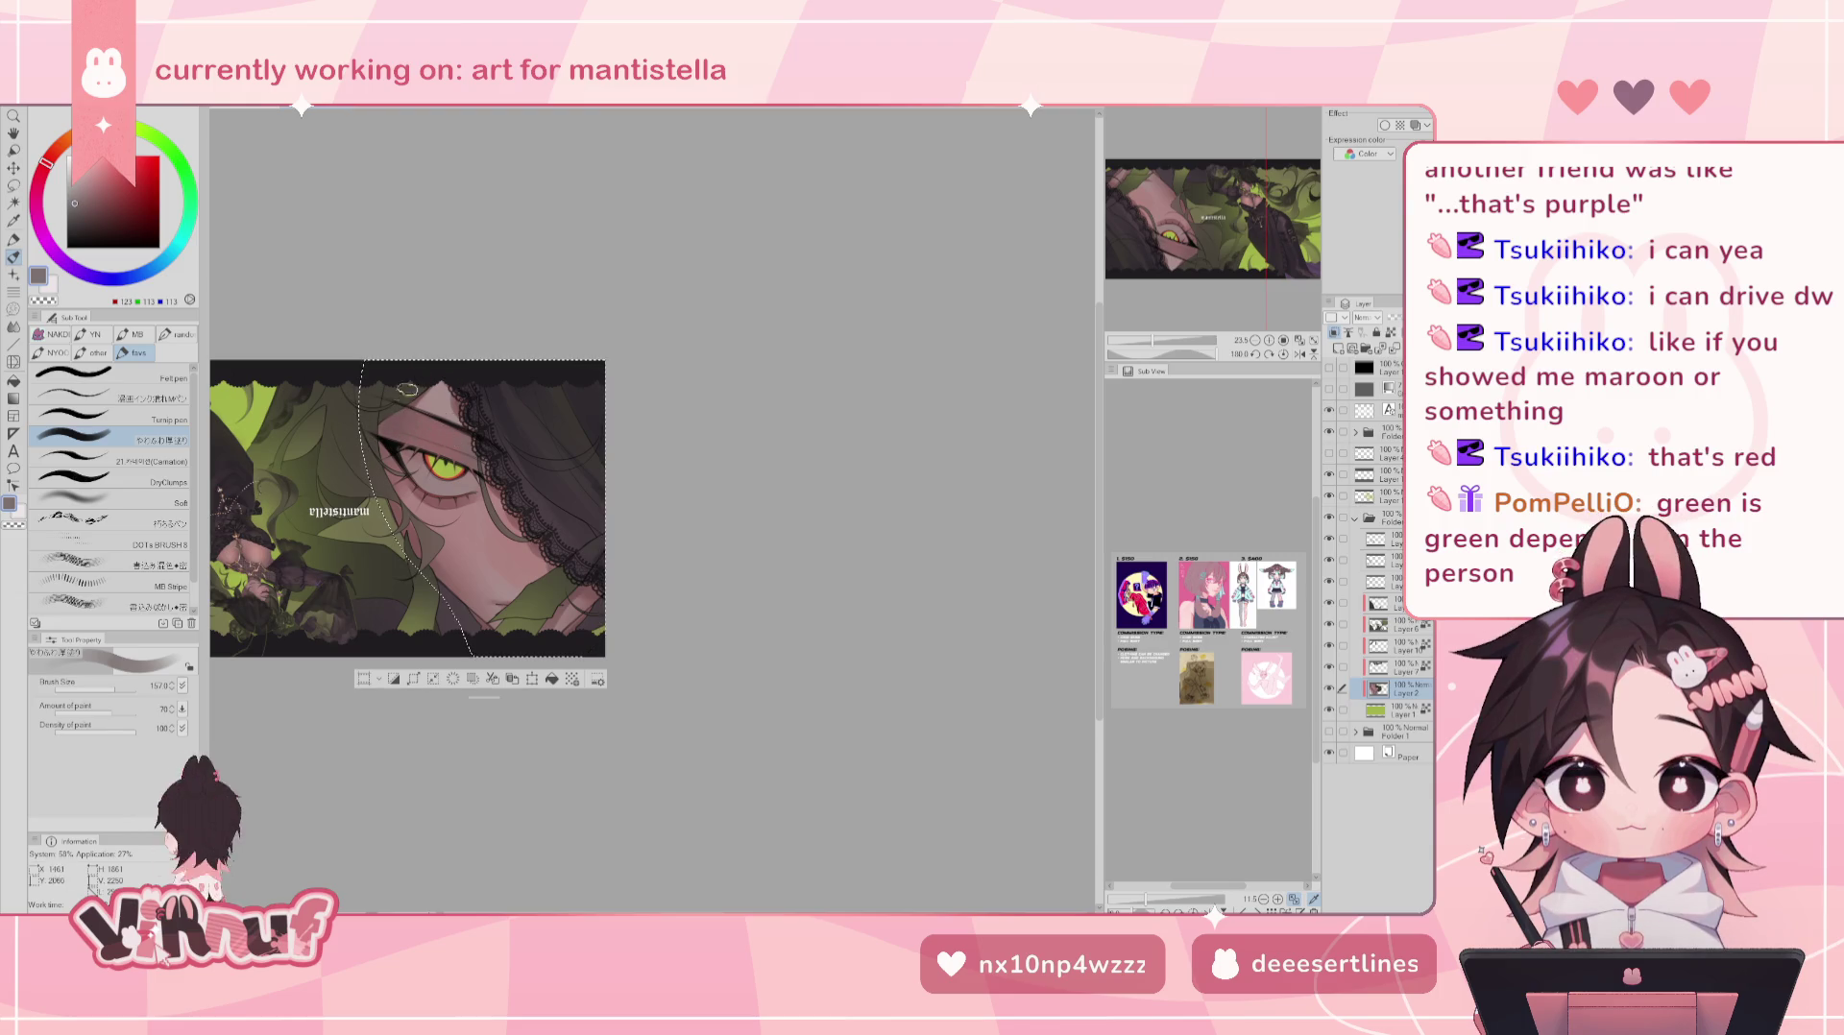
{"action": "key", "text": "h"}
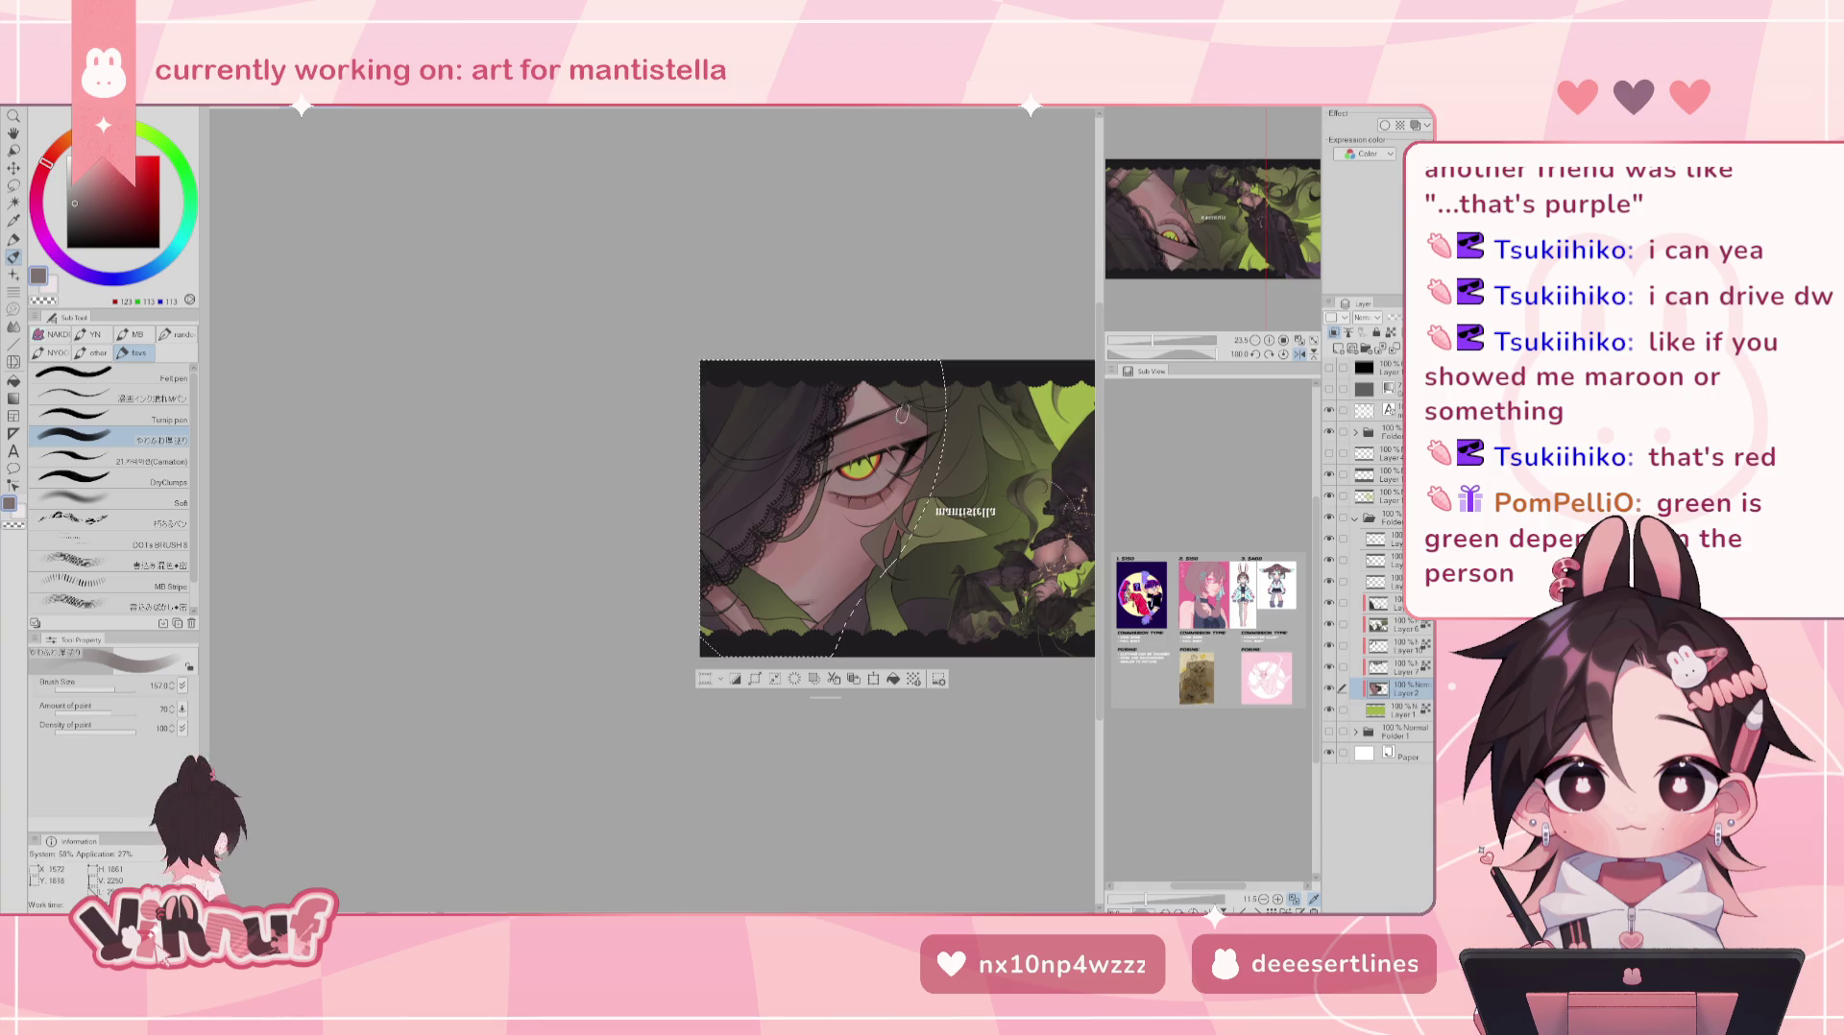
{"action": "key", "text": "h"}
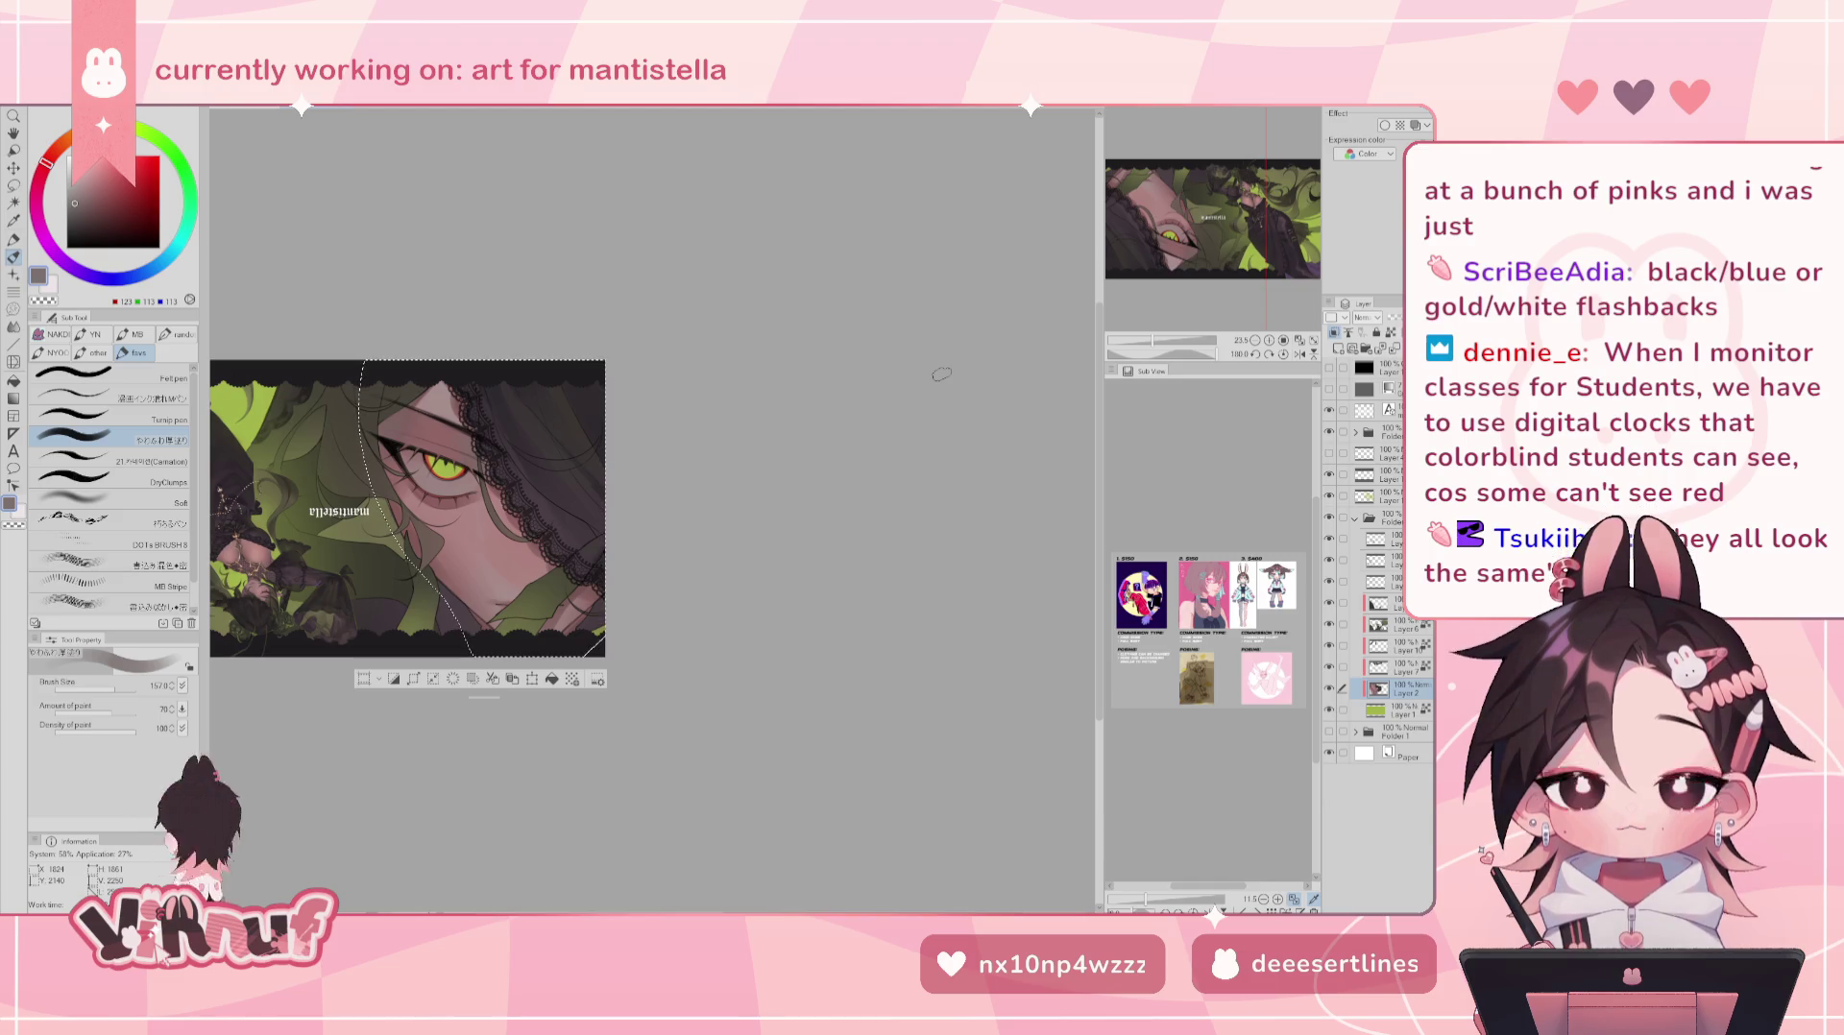
- Double the brush size to about 312 and mirror the canvas to check the drawing
{"action": "key", "text": "bracketright"}
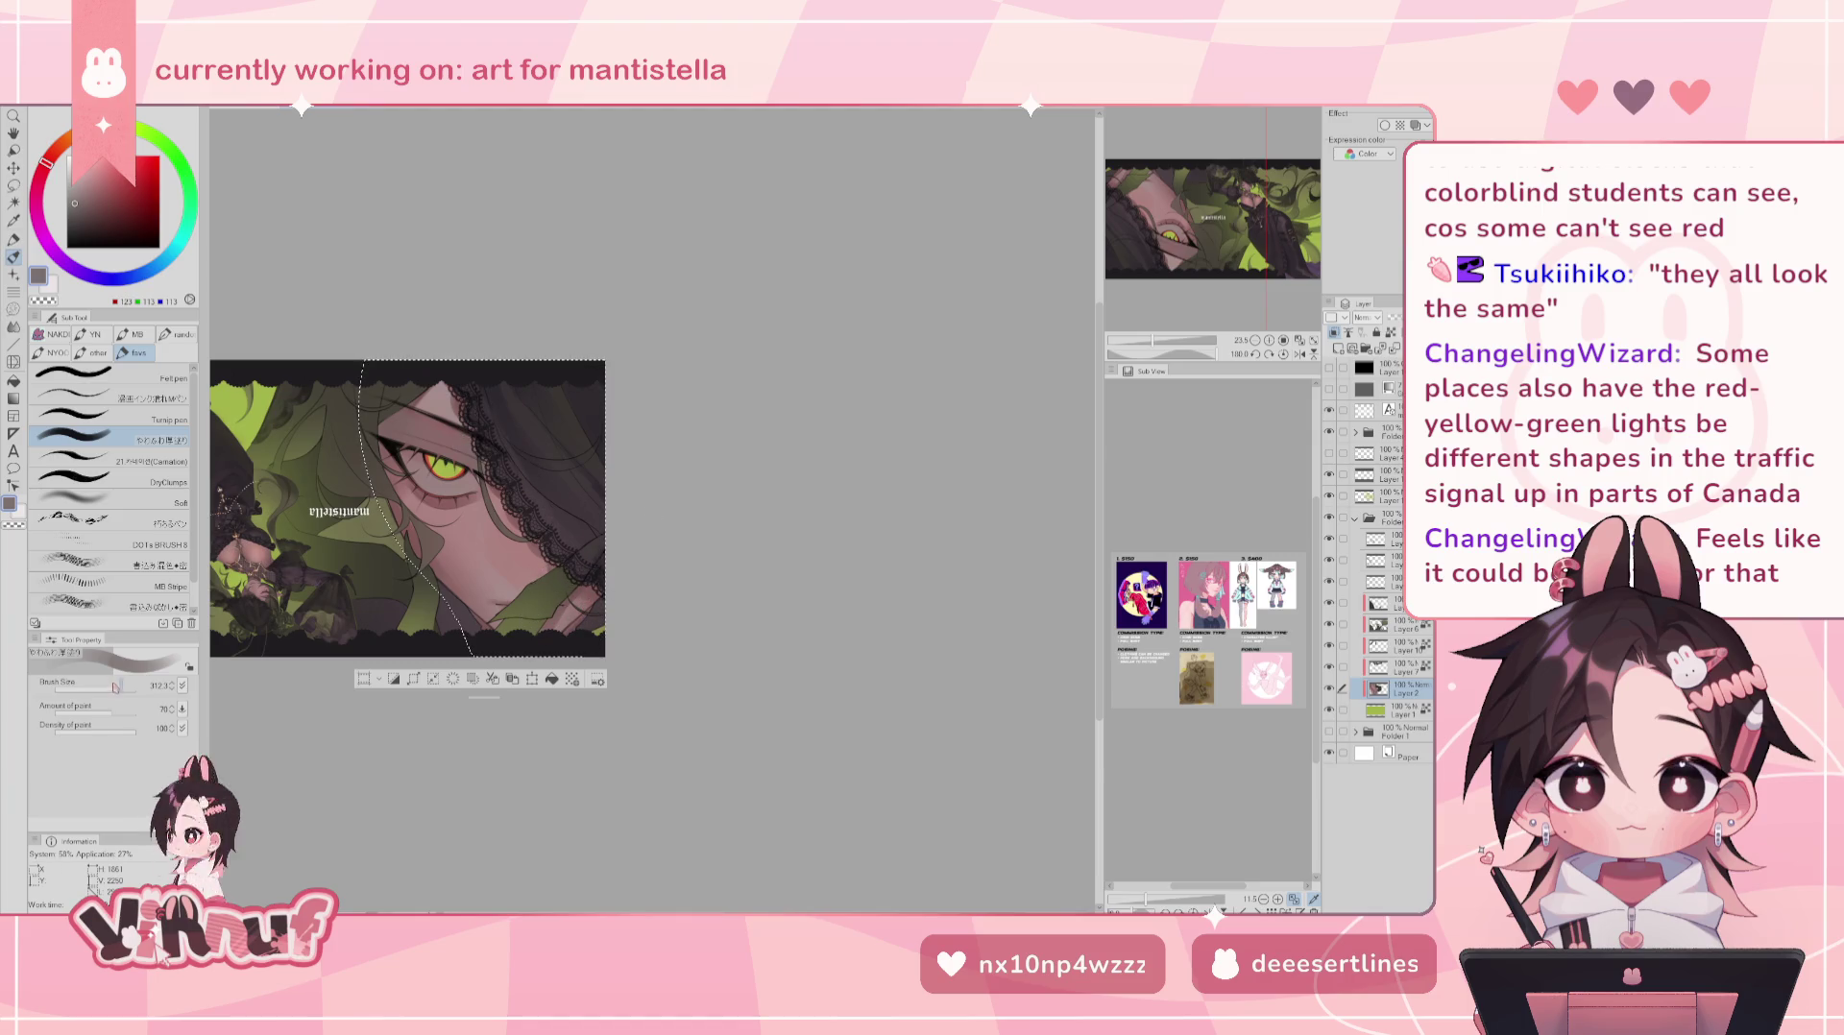
{"action": "key", "text": "h"}
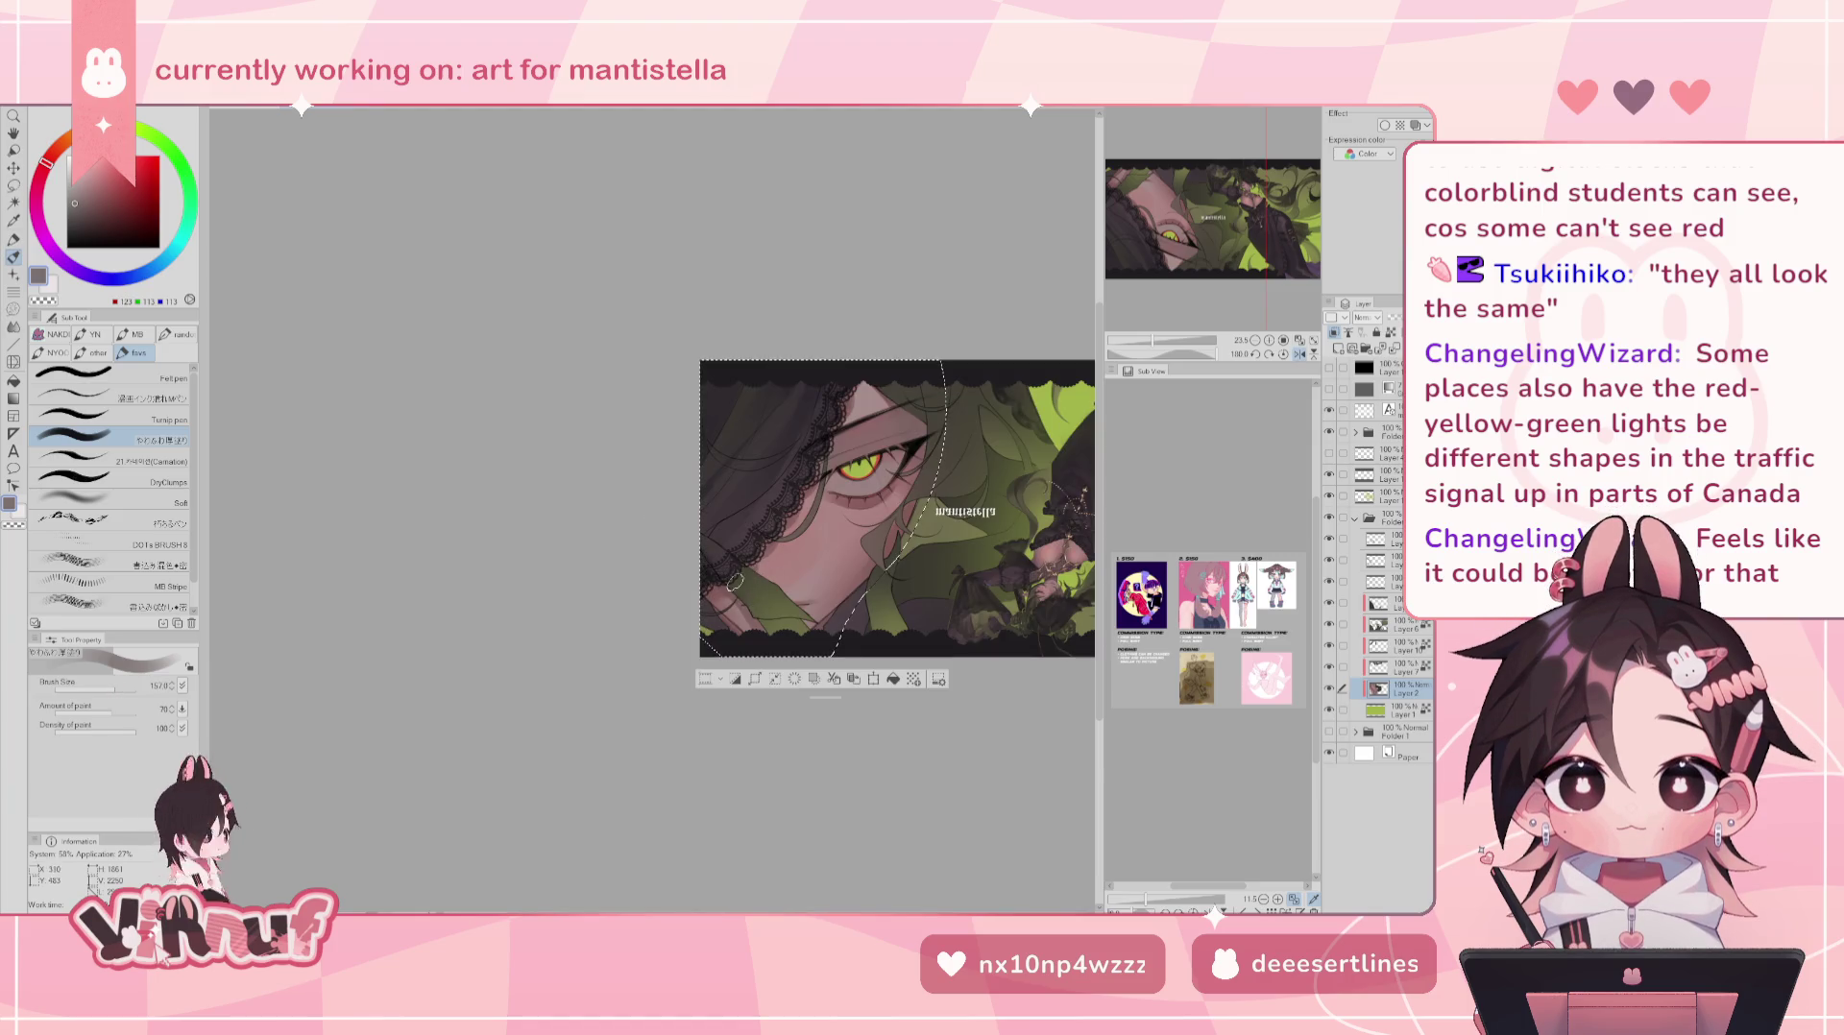
- Shade around the eye with darker and lighter greyish-brown tones at a medium brush size
{"action": "key", "text": "h"}
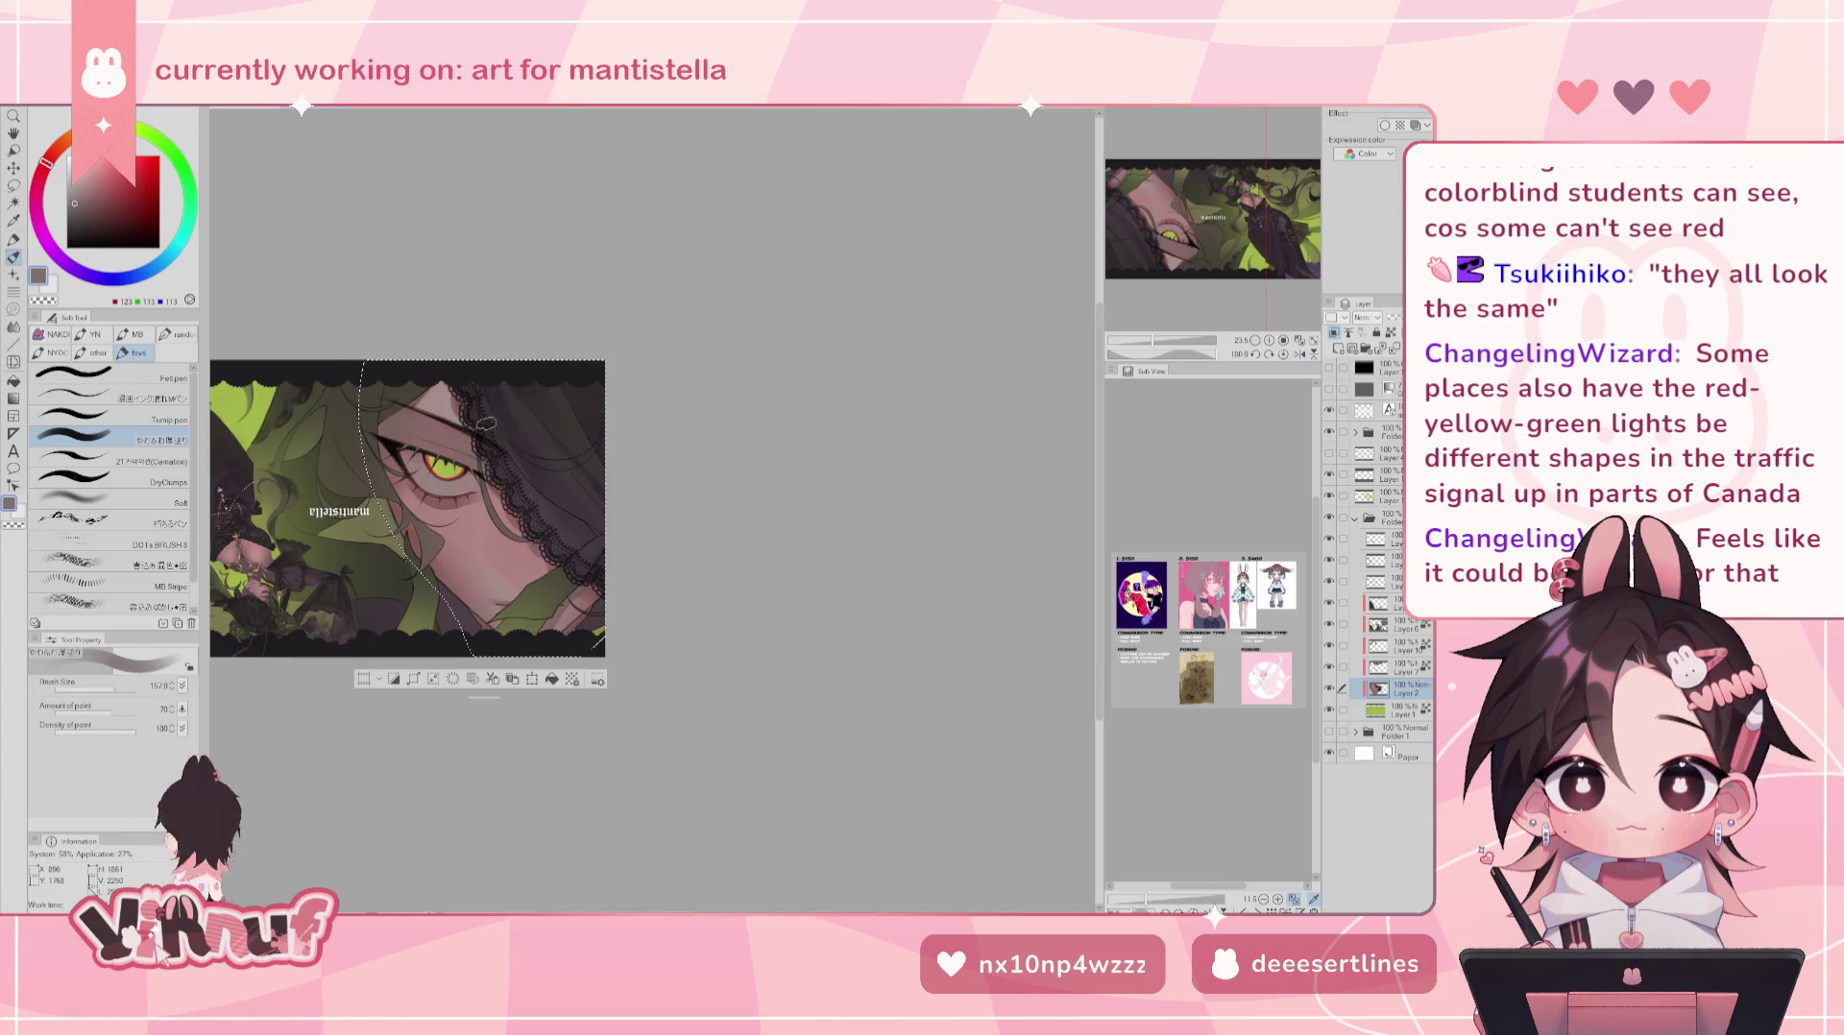
{"action": "left_click", "coordinate": [84, 219]}
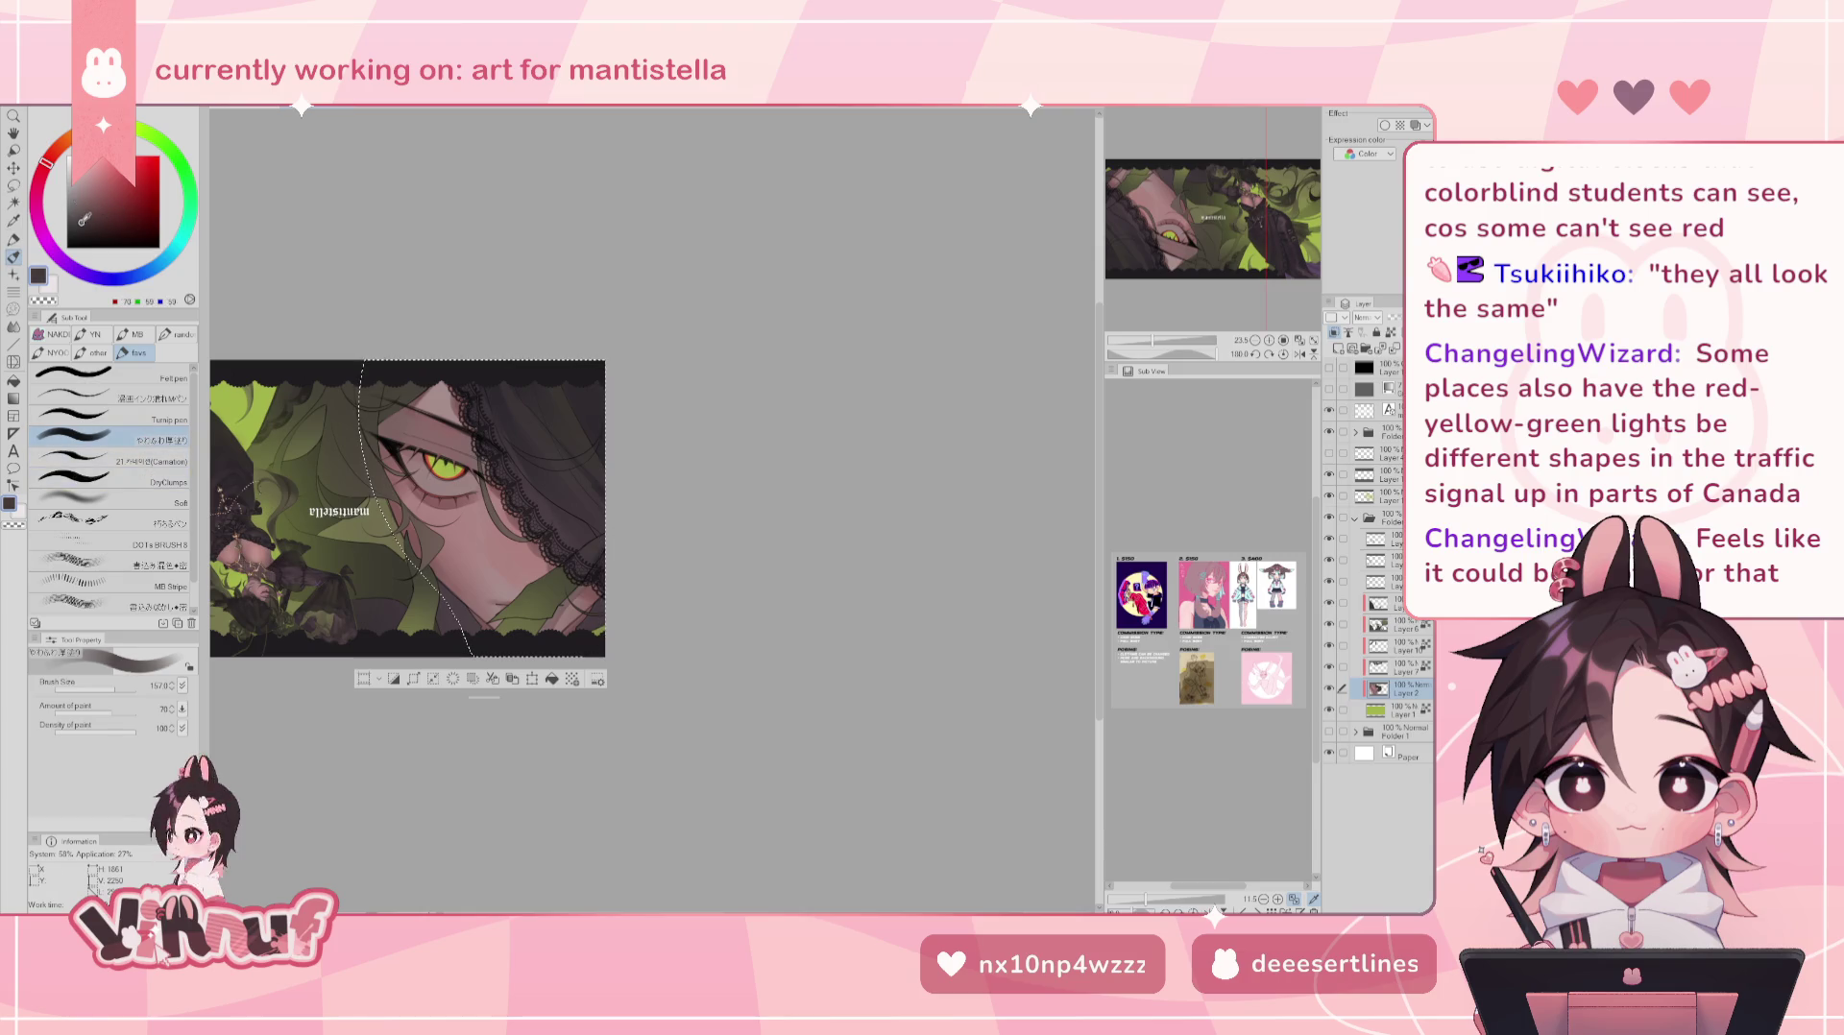
{"action": "left_click", "coordinate": [126, 686]}
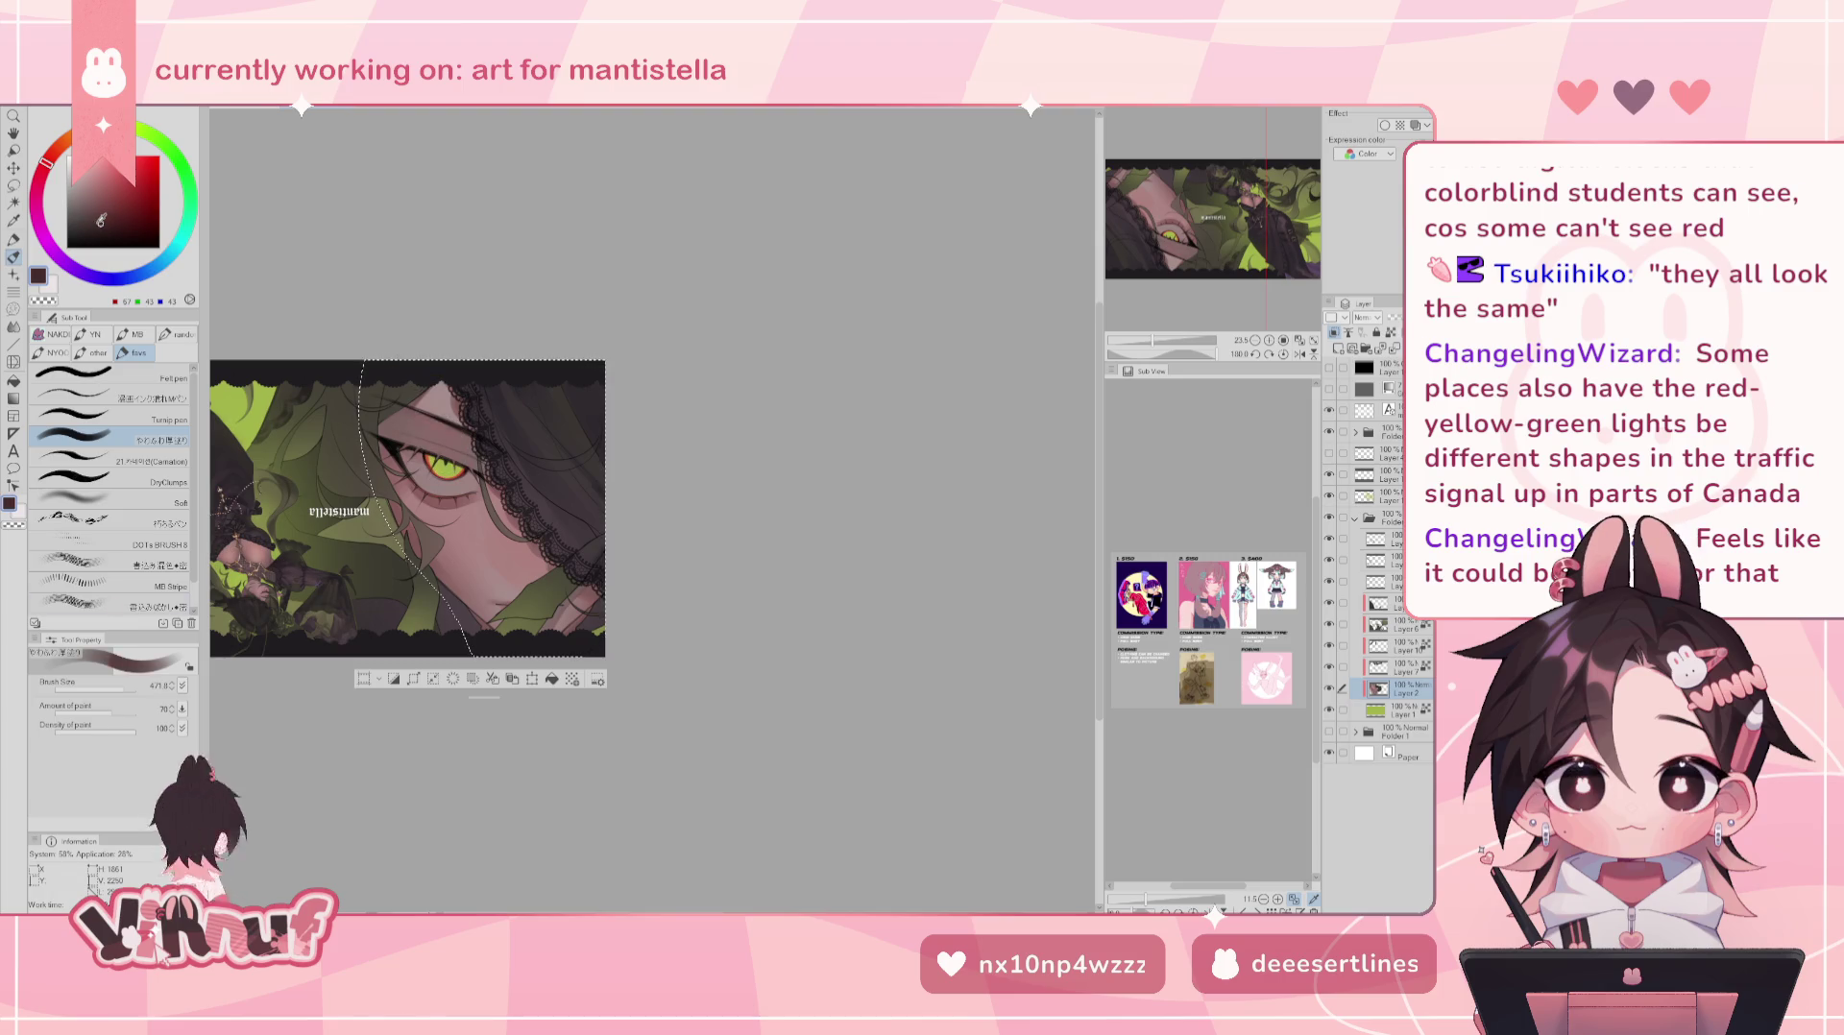
{"action": "left_click", "coordinate": [118, 687]}
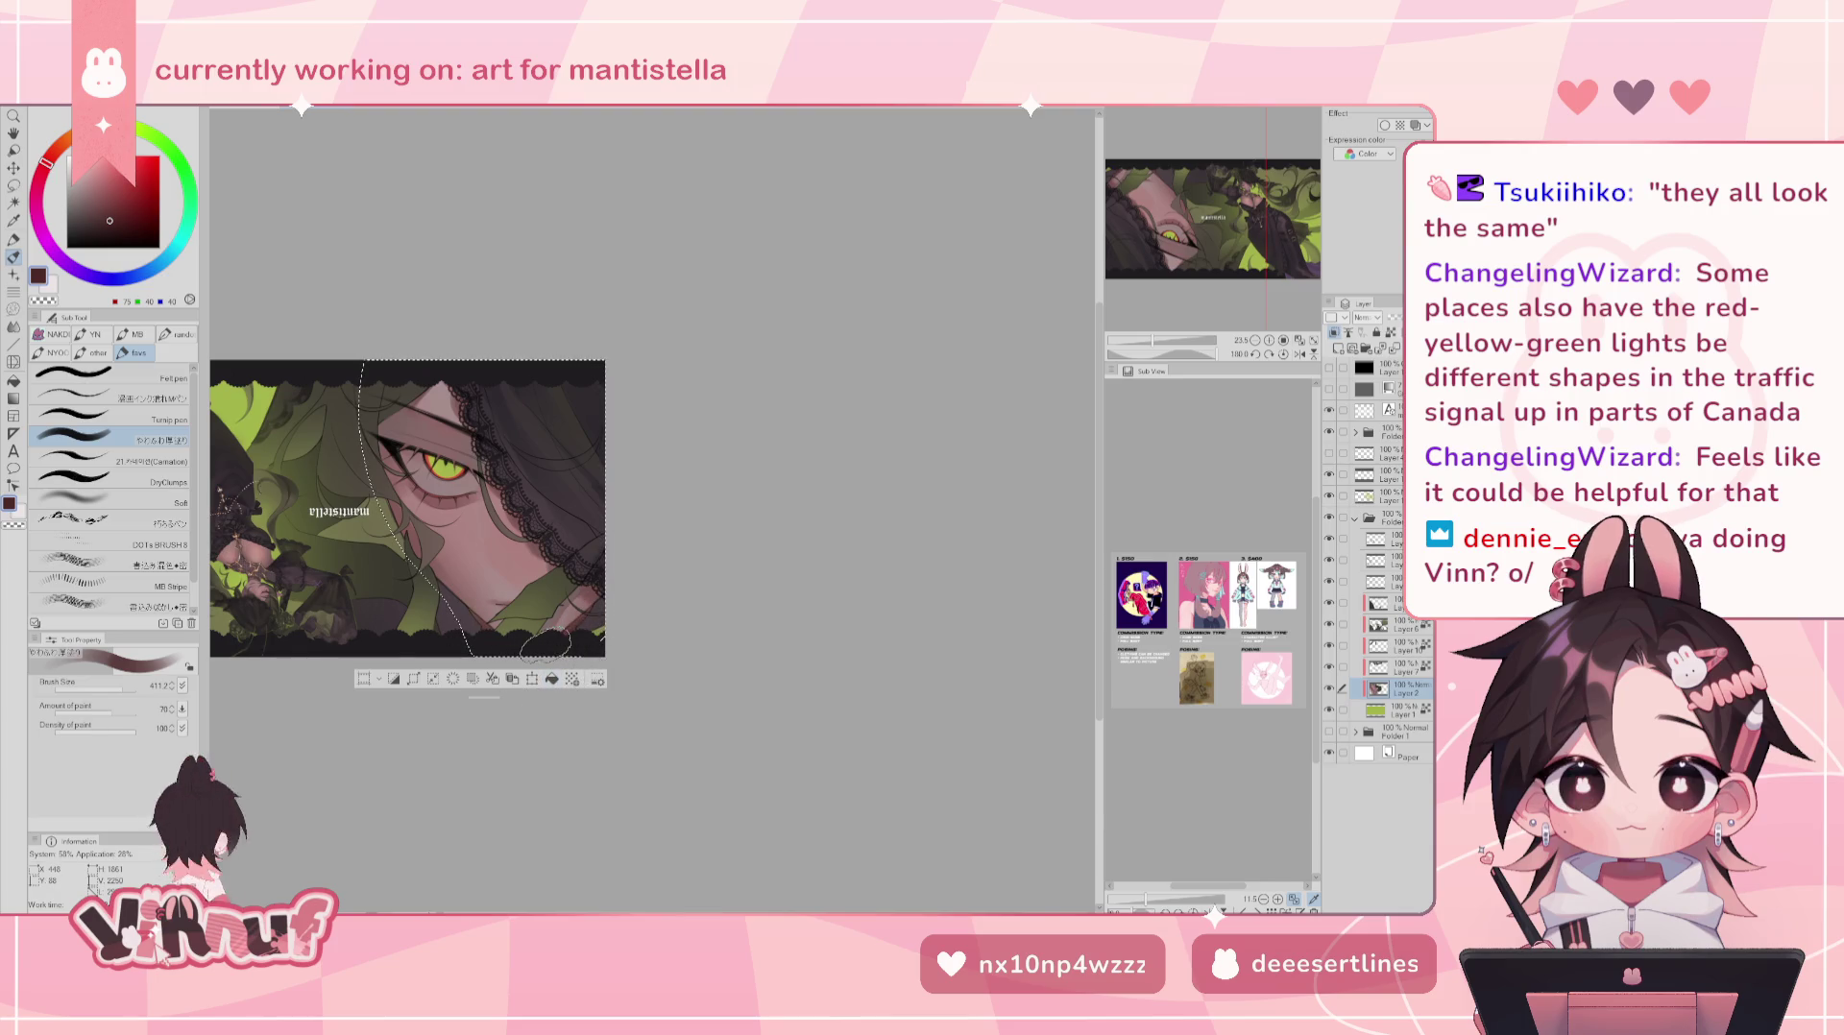
{"action": "left_click", "coordinate": [83, 219]}
{"action": "left_click", "coordinate": [116, 684]}
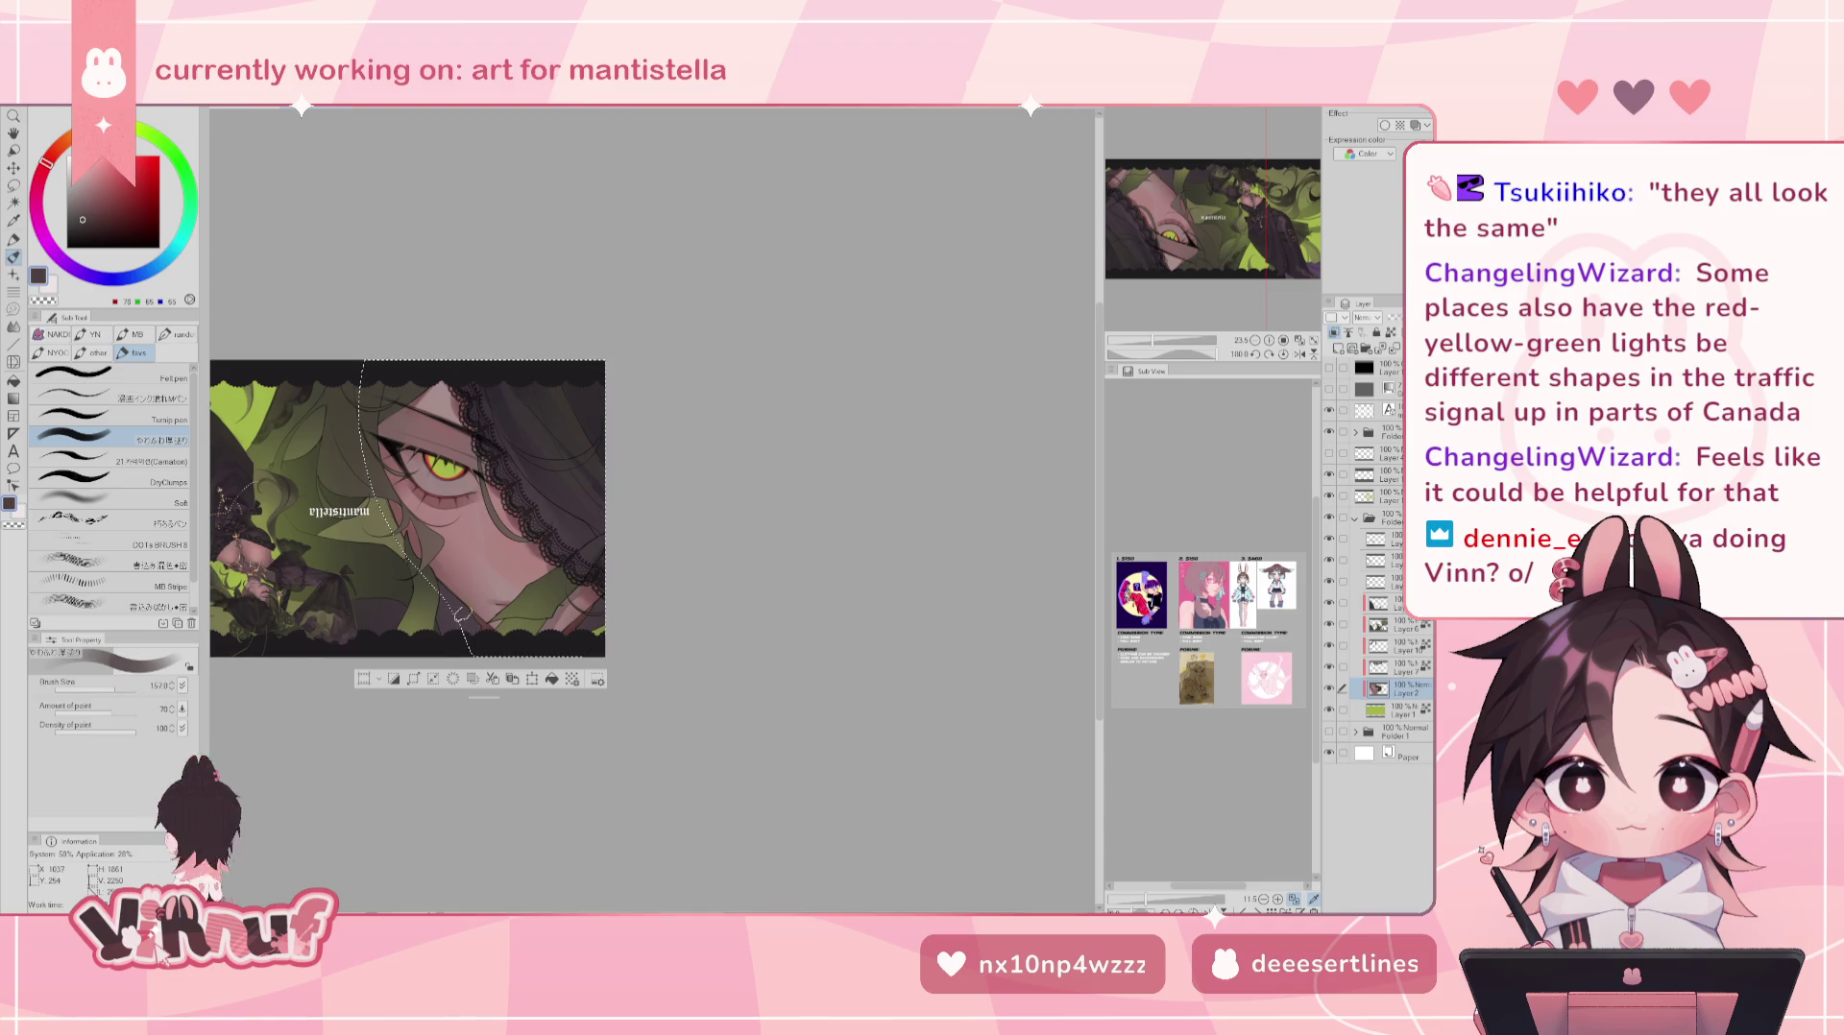
{"action": "left_click", "coordinate": [82, 206]}
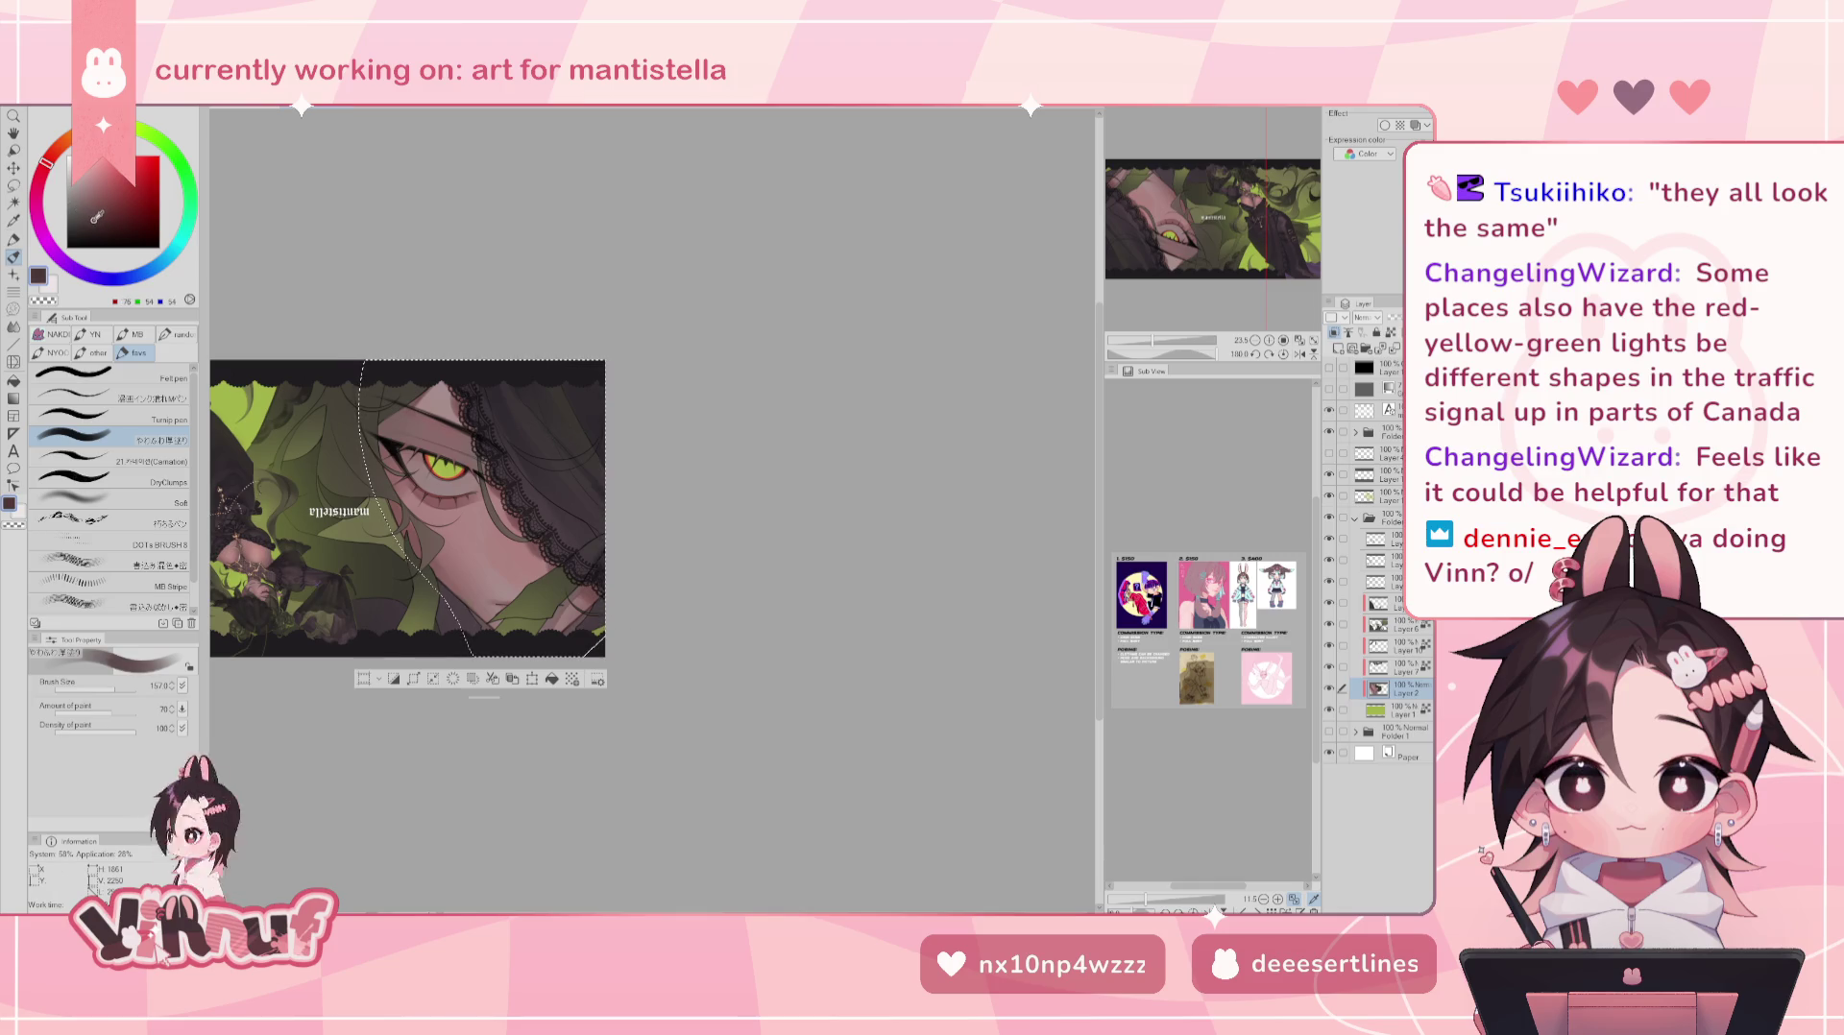
{"action": "key", "text": "h"}
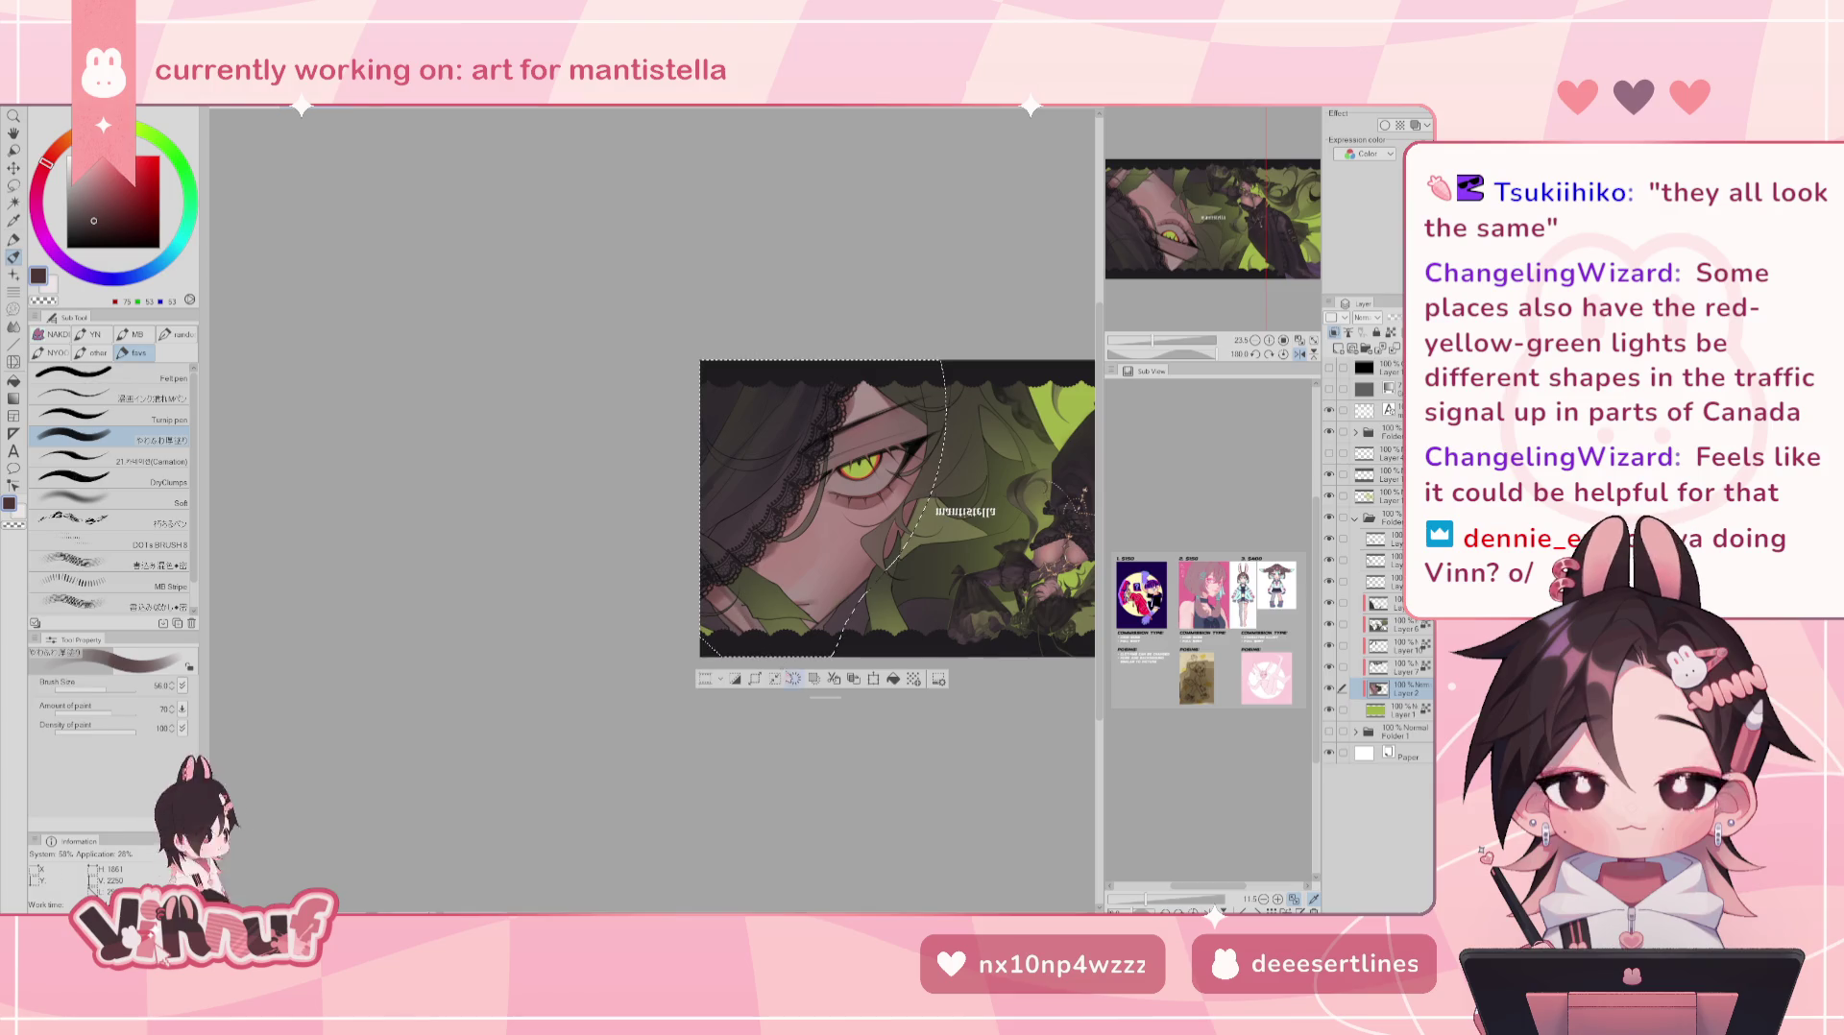
- Resize the shading brush between about 137 and 119, ending slightly smaller
{"action": "key", "text": "h"}
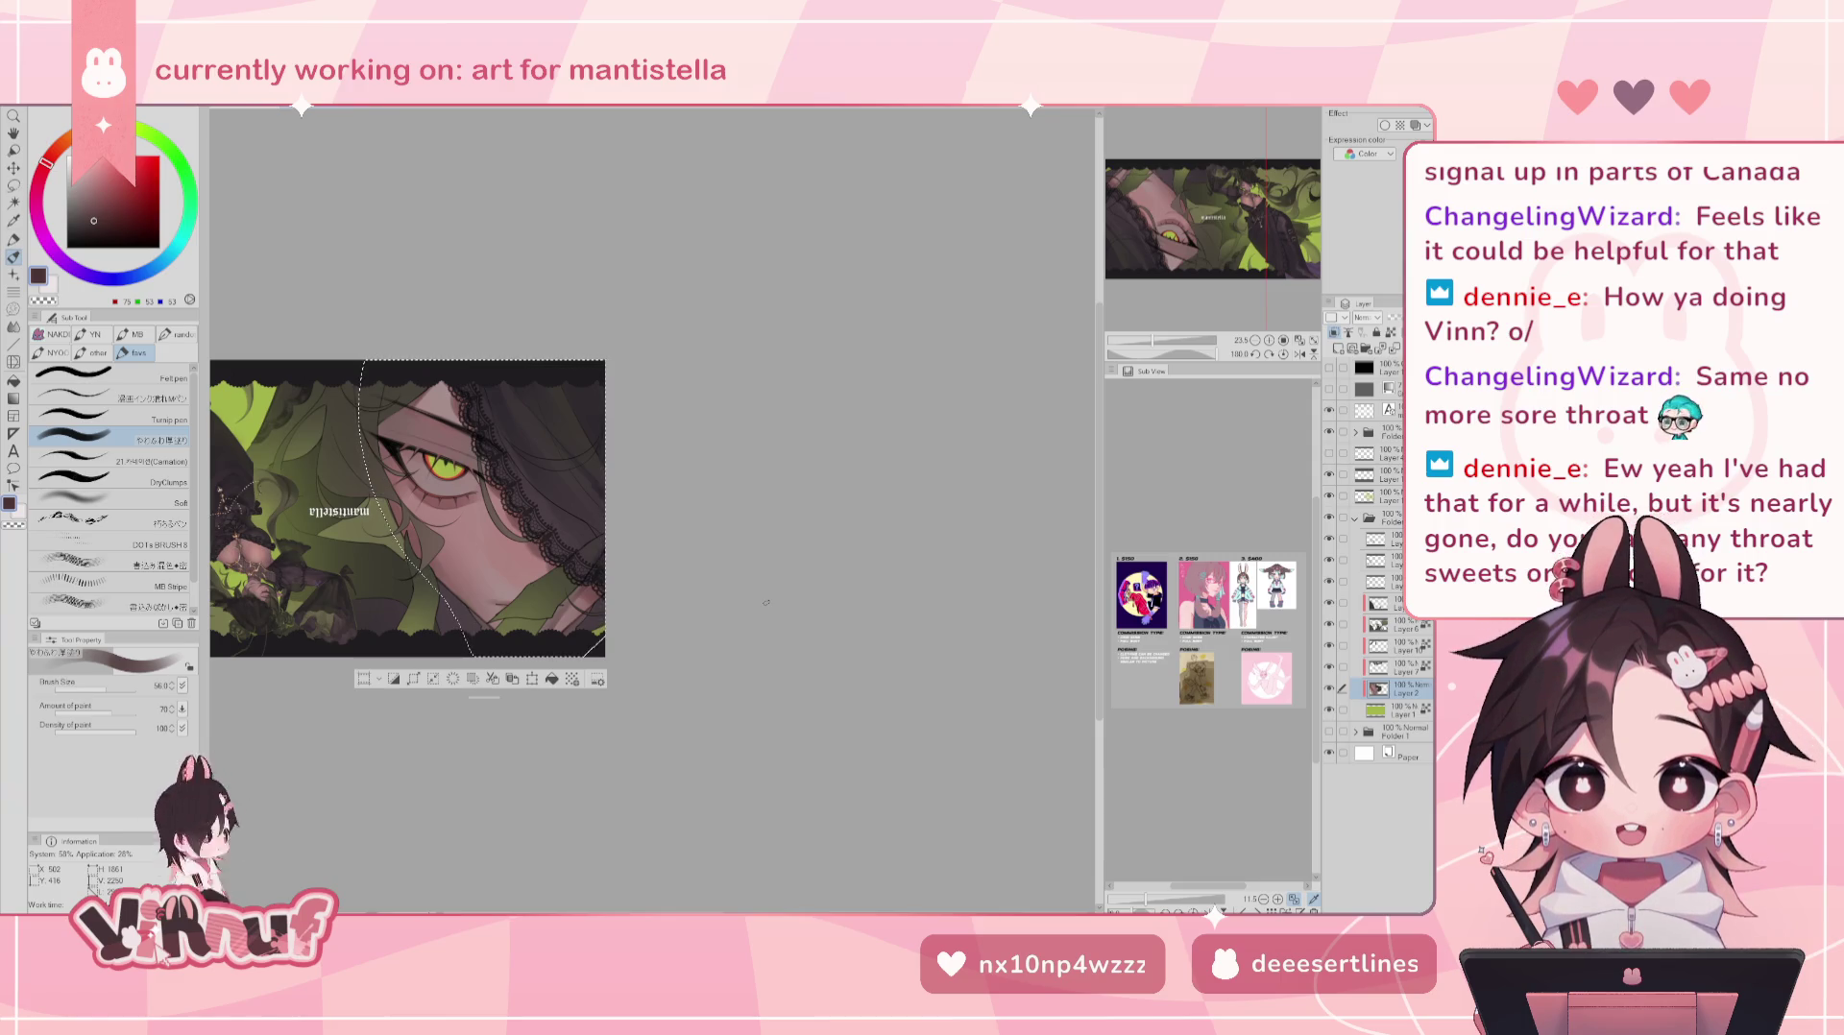
{"action": "left_click_drag", "start_coordinate": [767, 602], "coordinate": [653, 510]}
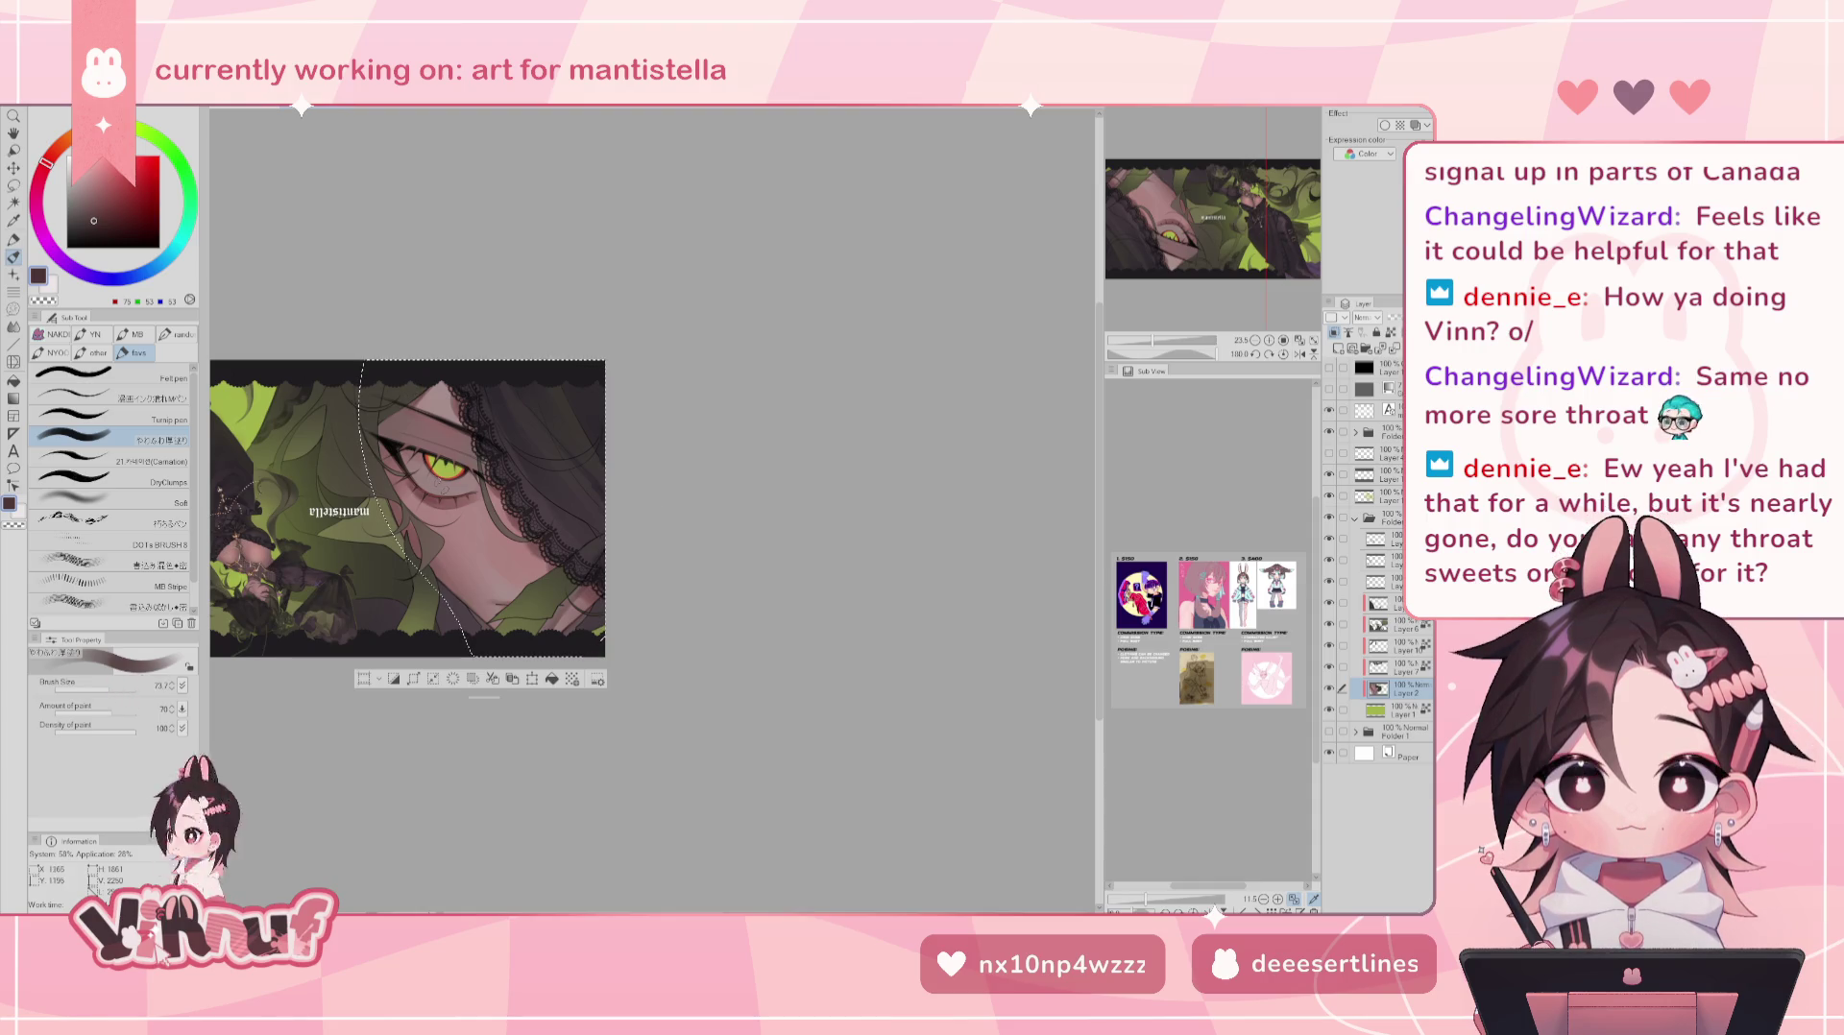
{"action": "left_click_drag", "start_coordinate": [123, 690], "coordinate": [112, 691]}
{"action": "left_click_drag", "start_coordinate": [652, 510], "coordinate": [431, 499]}
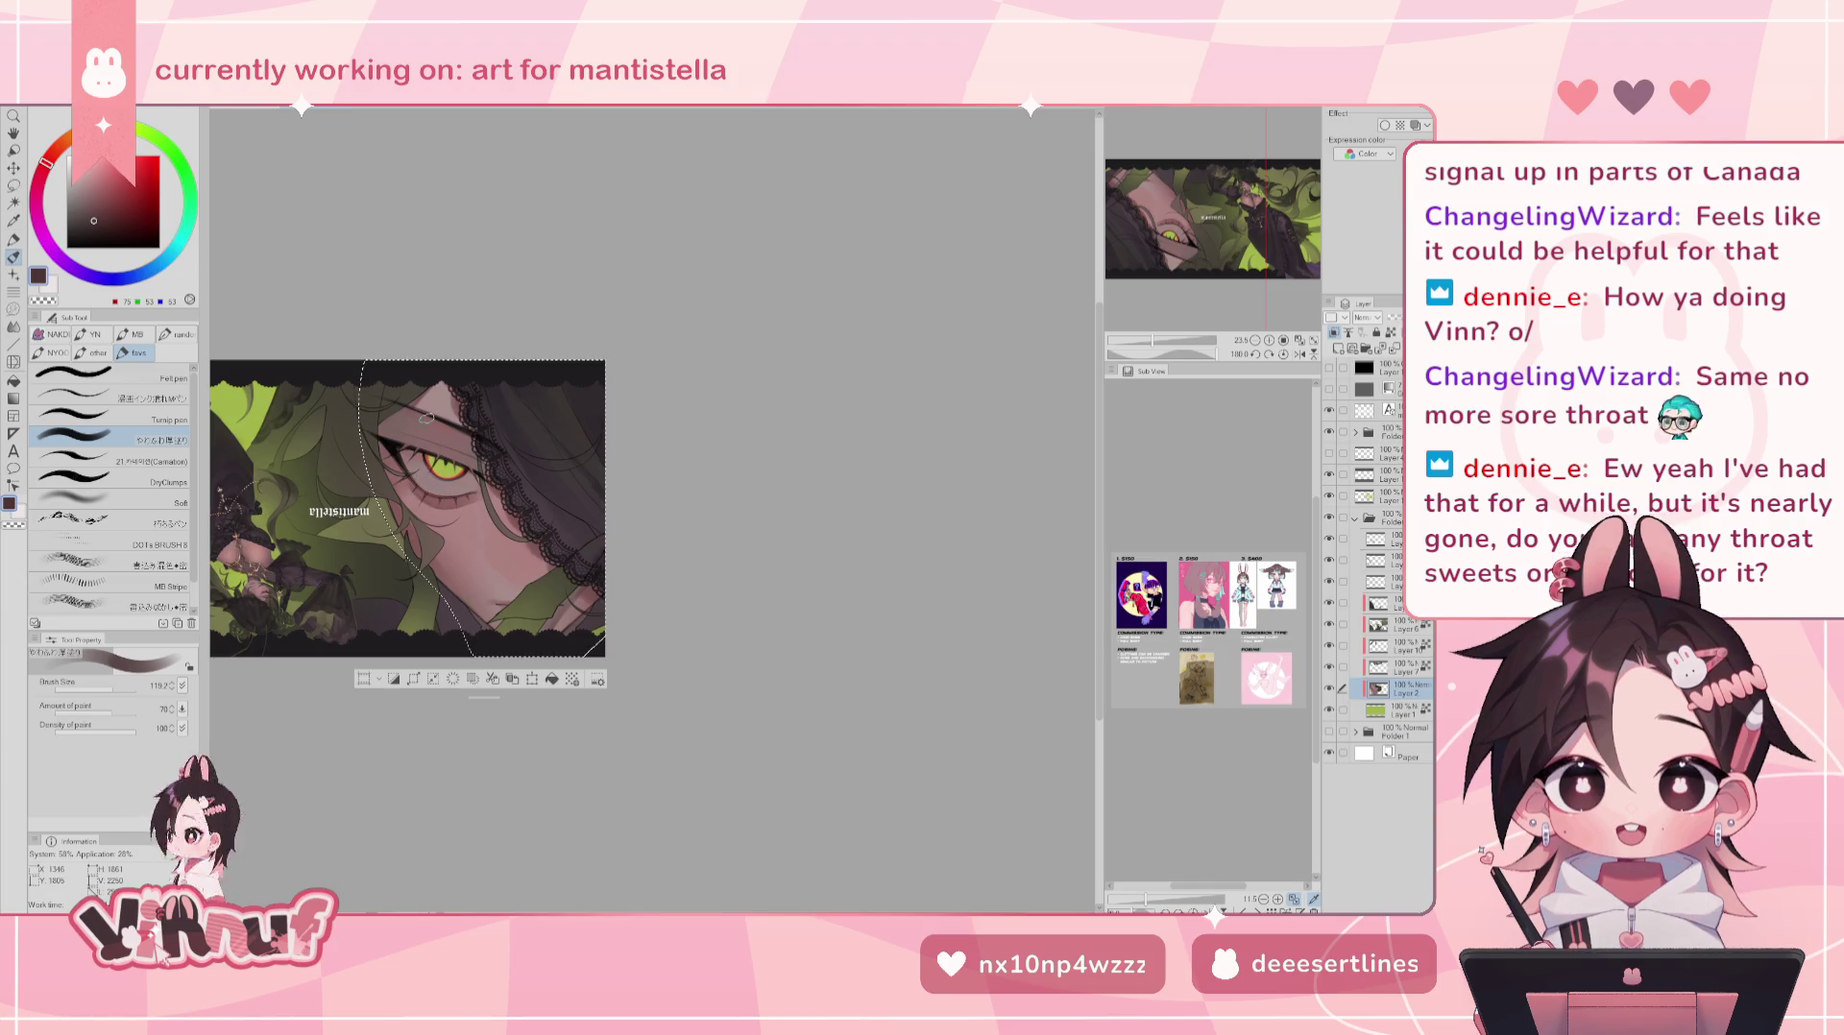
{"action": "key", "text": "bracketleft"}
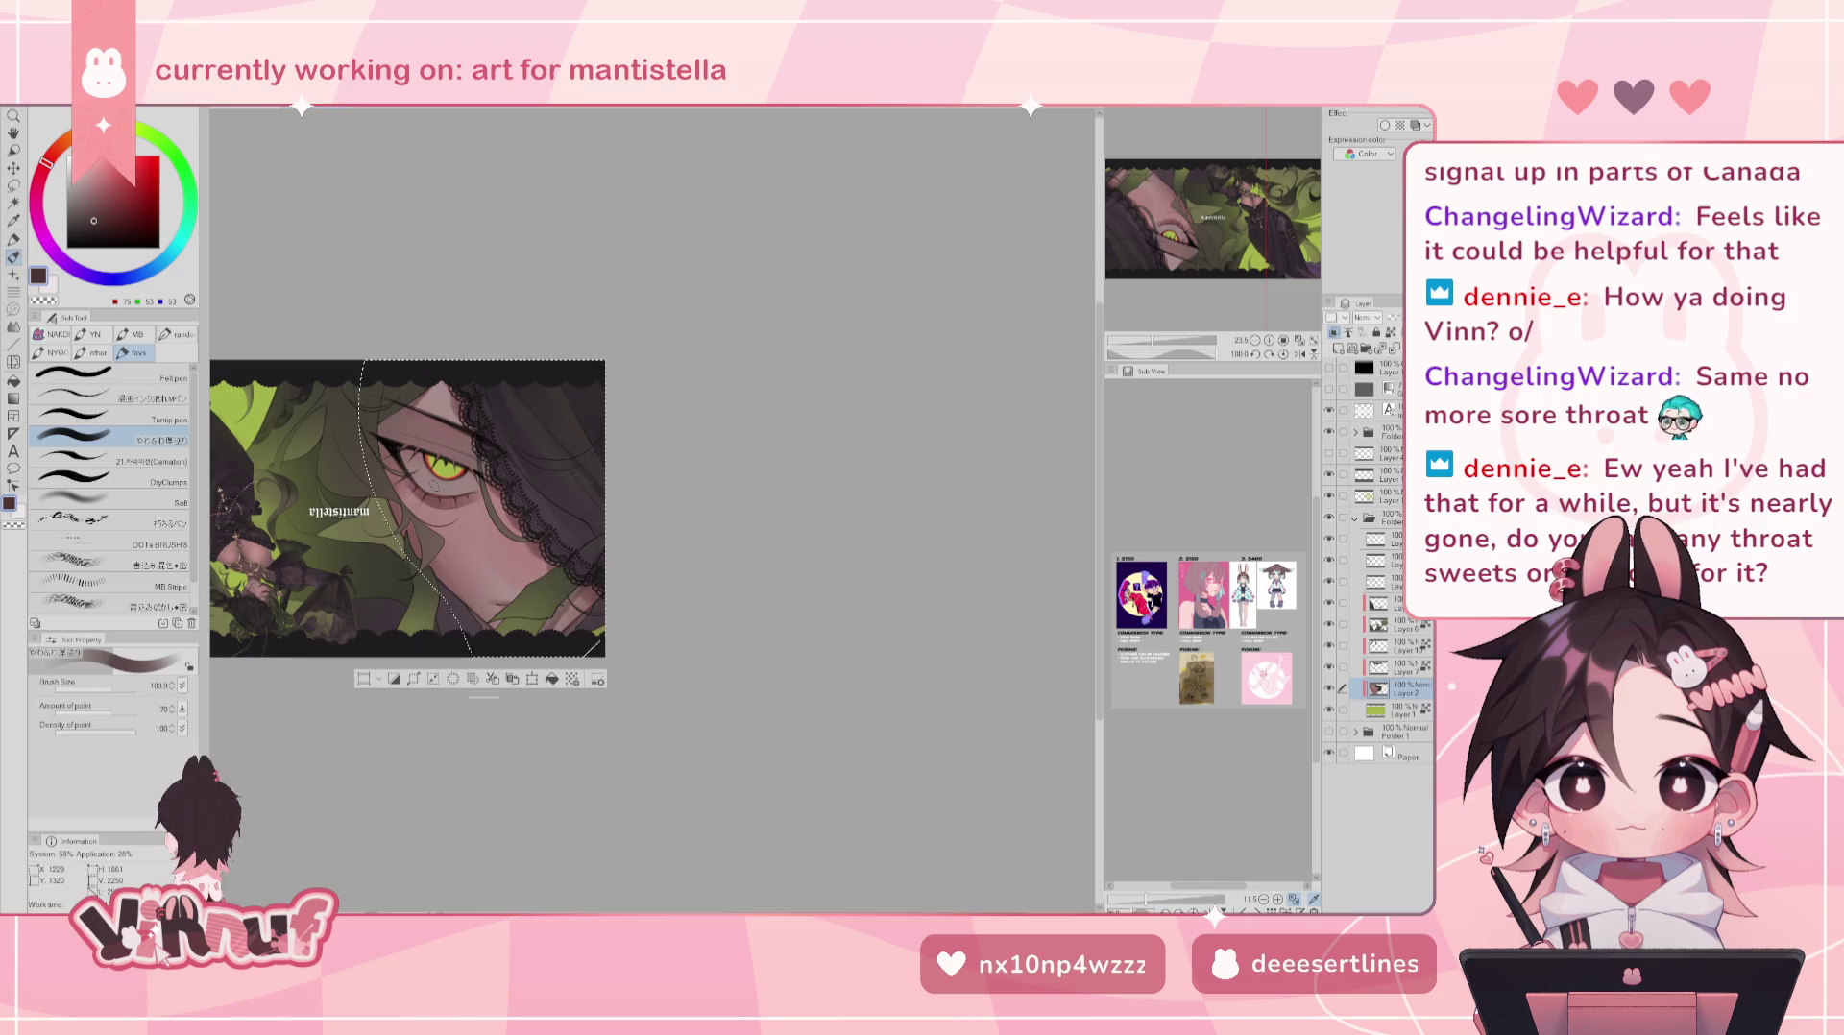
- Switch to a dark reddish-brown colour with the brush at about size 193
{"action": "key", "text": "h"}
{"action": "key", "text": "h"}
{"action": "left_click", "coordinate": [113, 215]}
{"action": "left_click", "coordinate": [113, 687]}
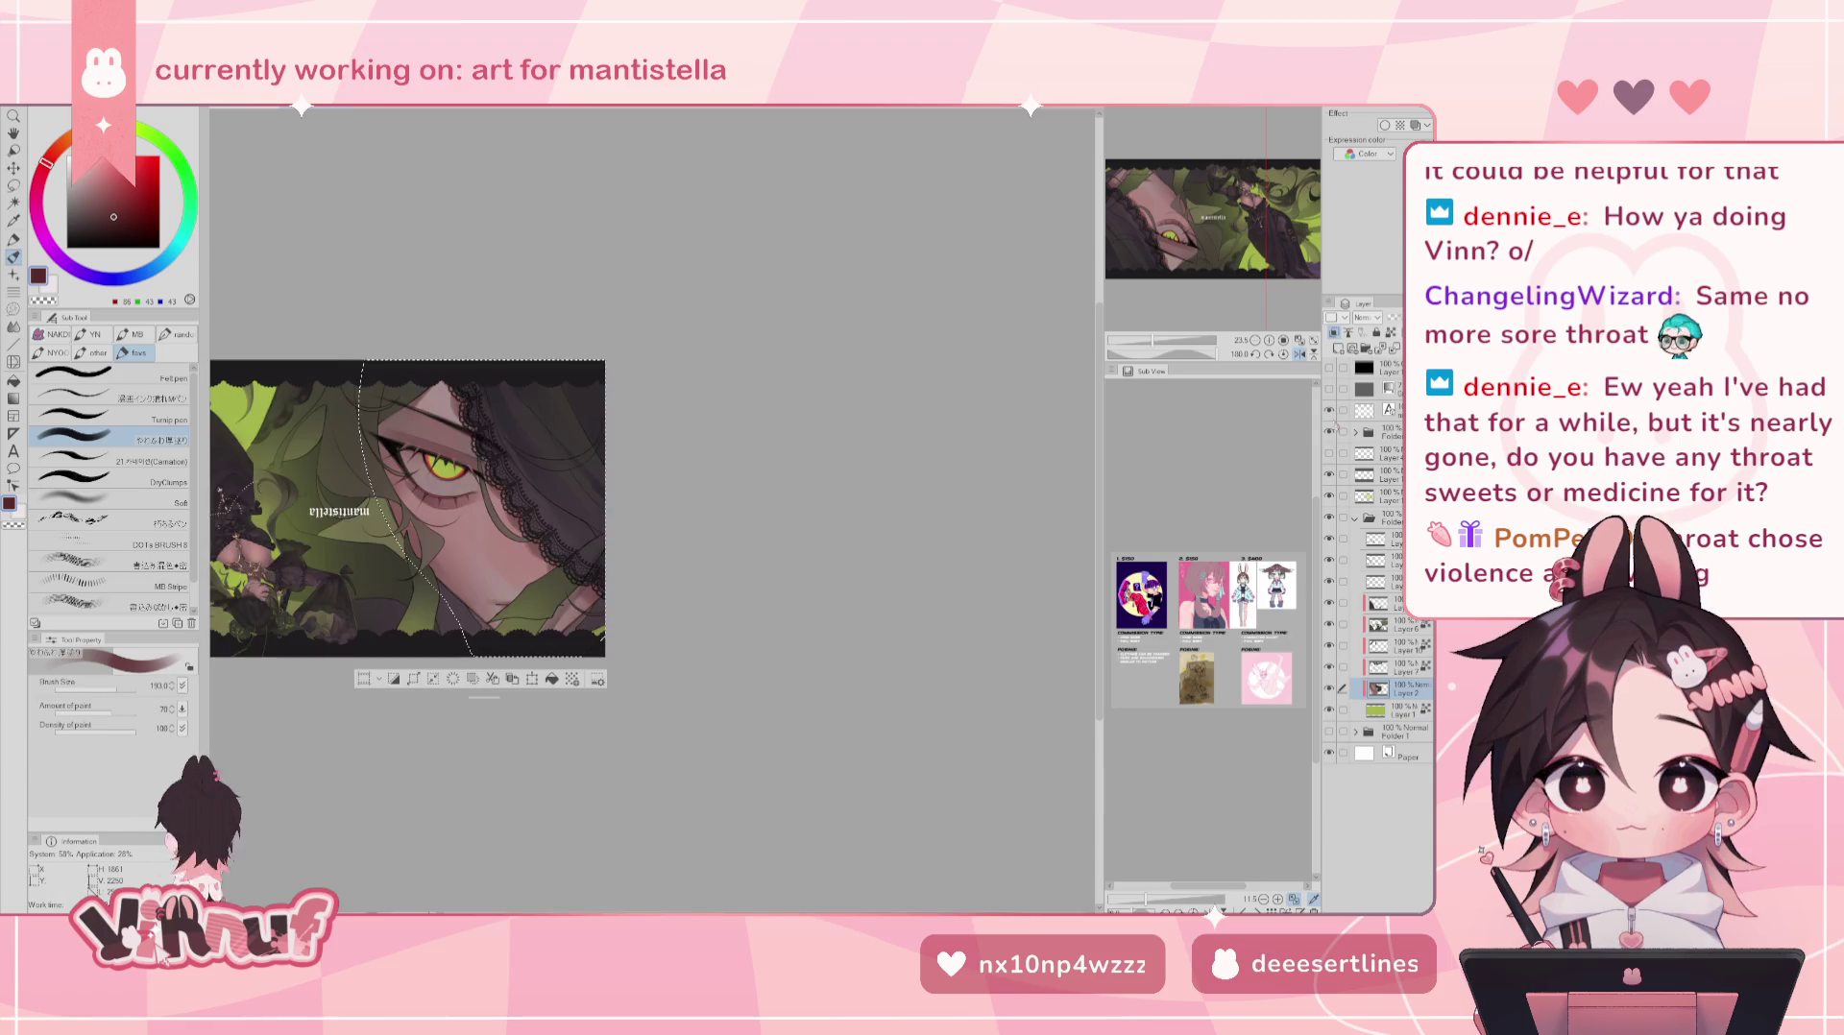
{"action": "scroll", "coordinate": [403, 509], "scroll_direction": "up", "scroll_amount": 2}
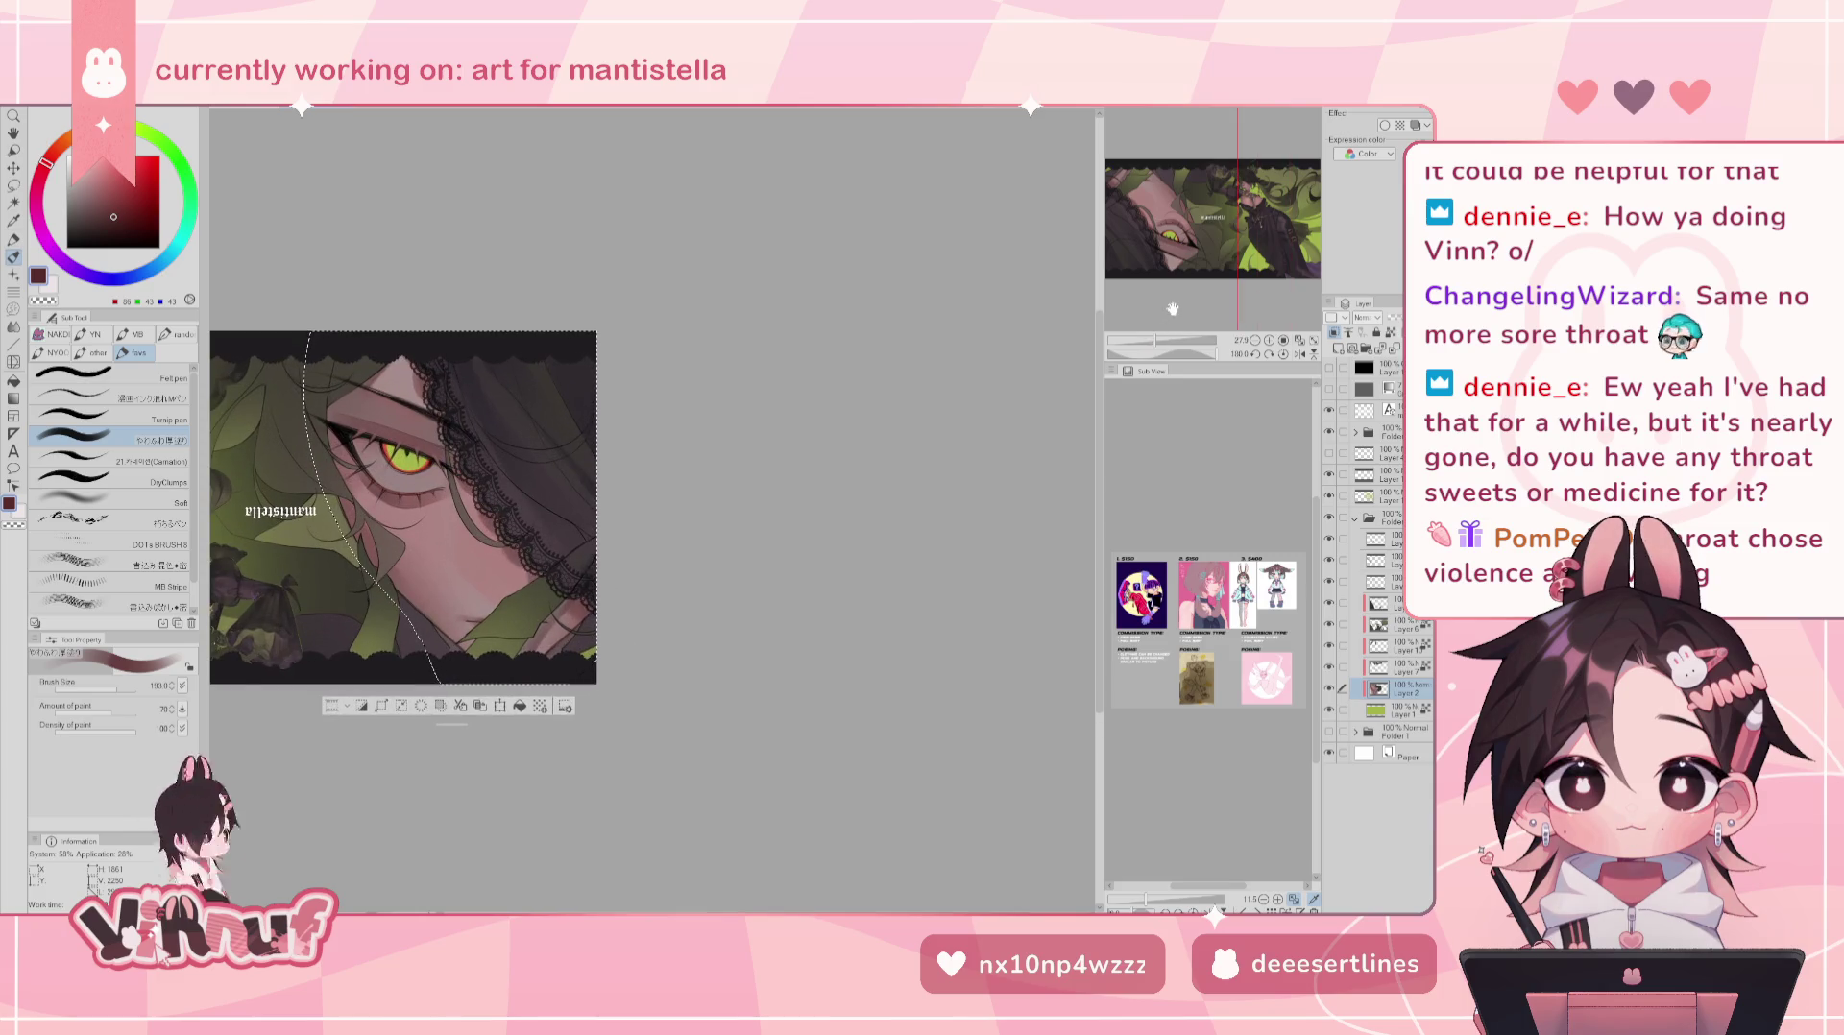
- Zoom in and pan the view to centre on the face and green eye
{"action": "scroll", "coordinate": [893, 605], "scroll_direction": "up", "scroll_amount": 3}
{"action": "scroll", "coordinate": [893, 605], "scroll_direction": "up", "scroll_amount": 2}
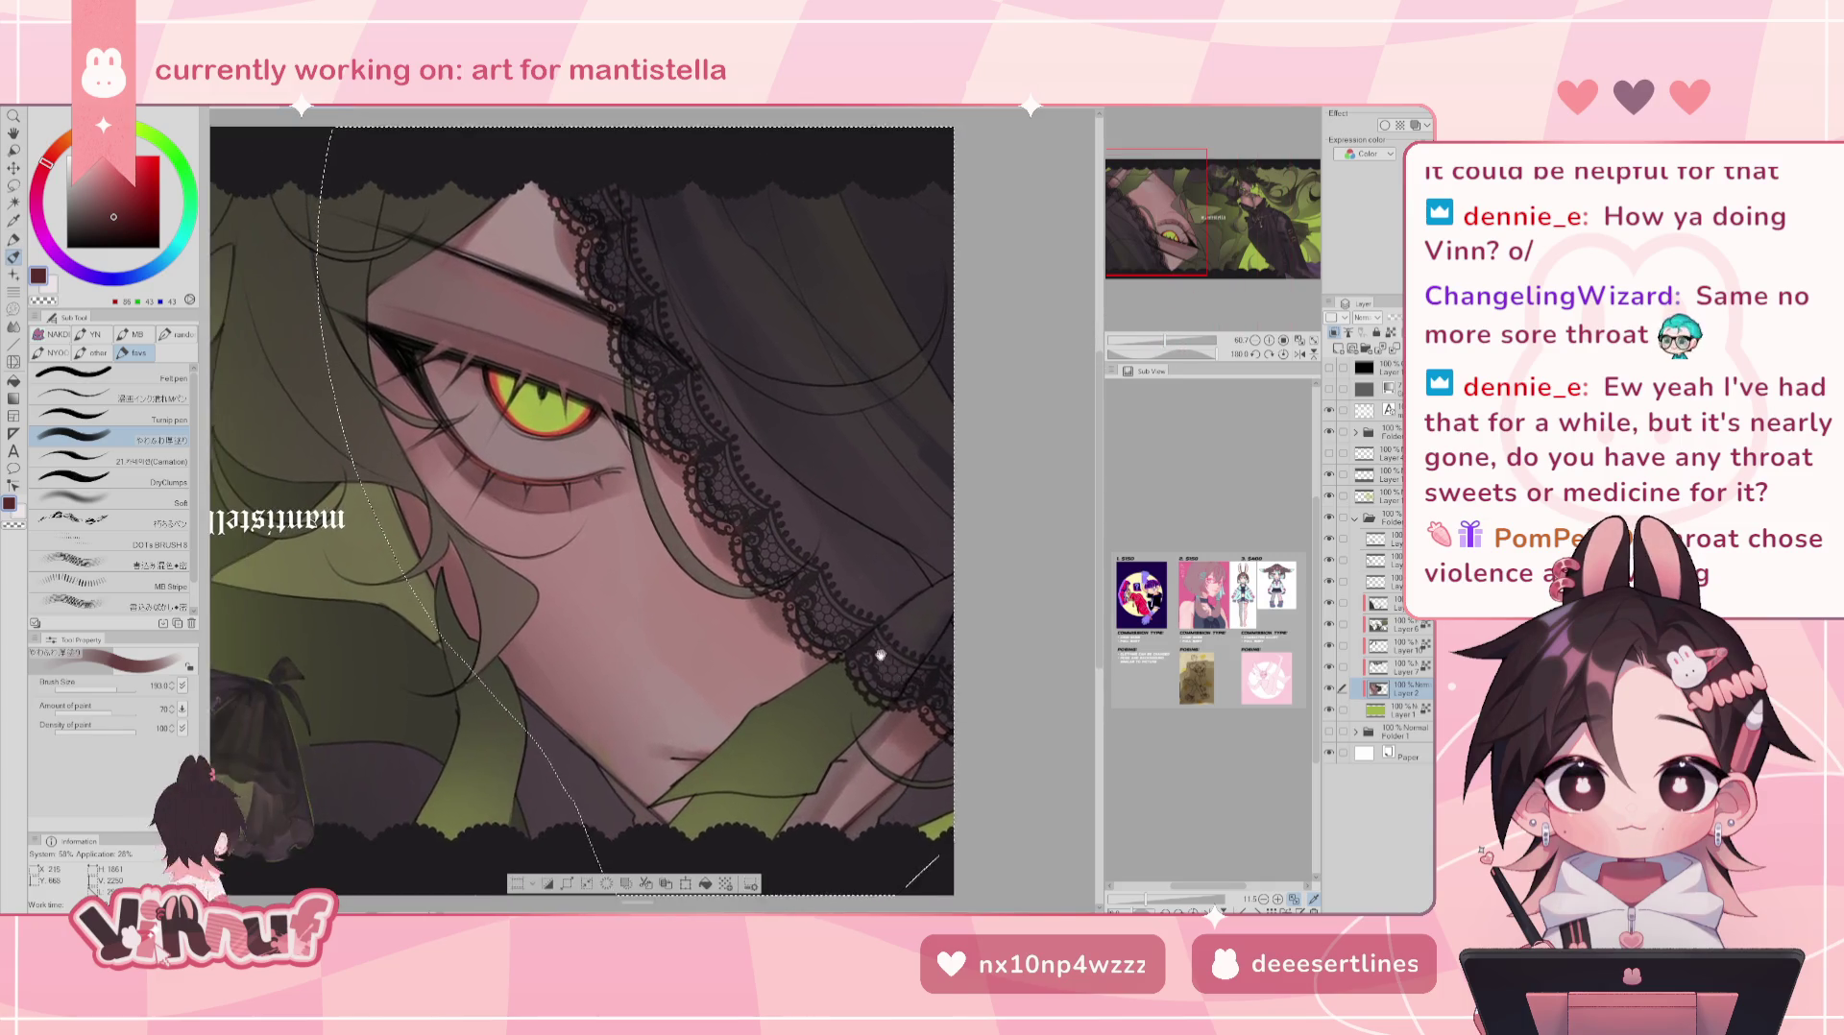
{"action": "left_click_drag", "start_coordinate": [1165, 341], "coordinate": [1159, 342]}
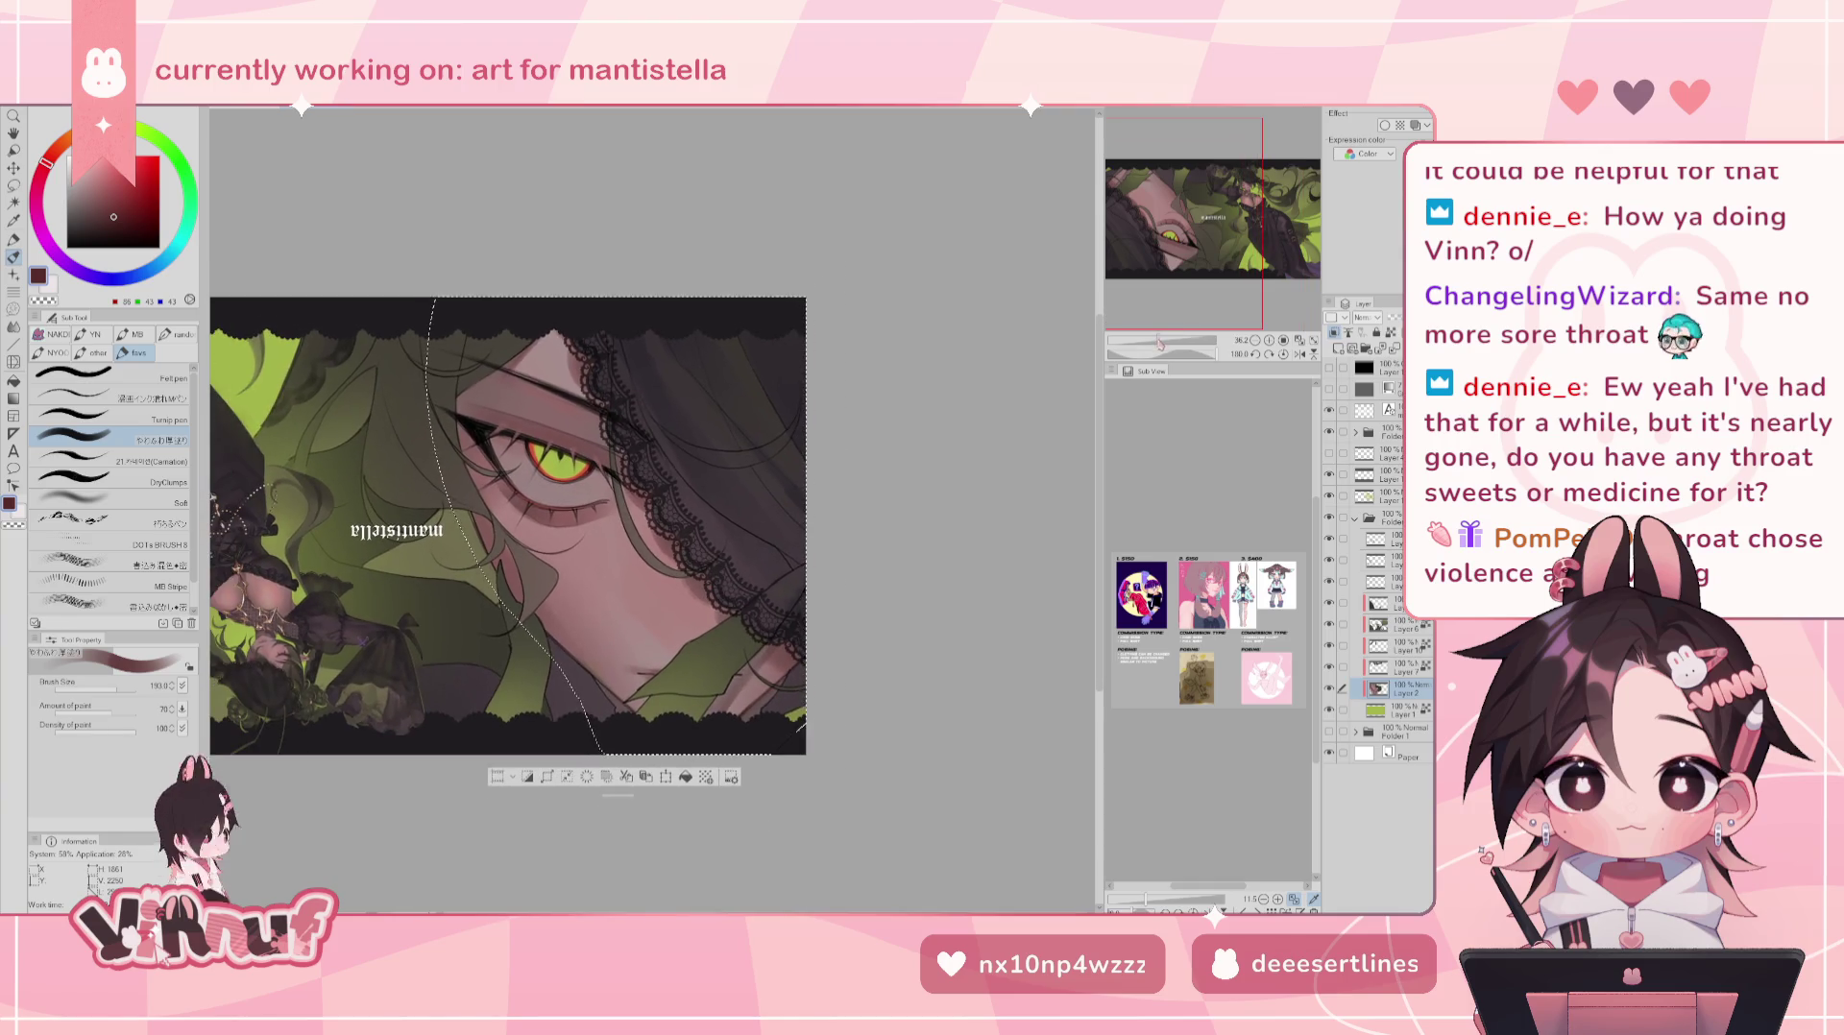
{"action": "left_click_drag", "start_coordinate": [907, 553], "coordinate": [856, 580]}
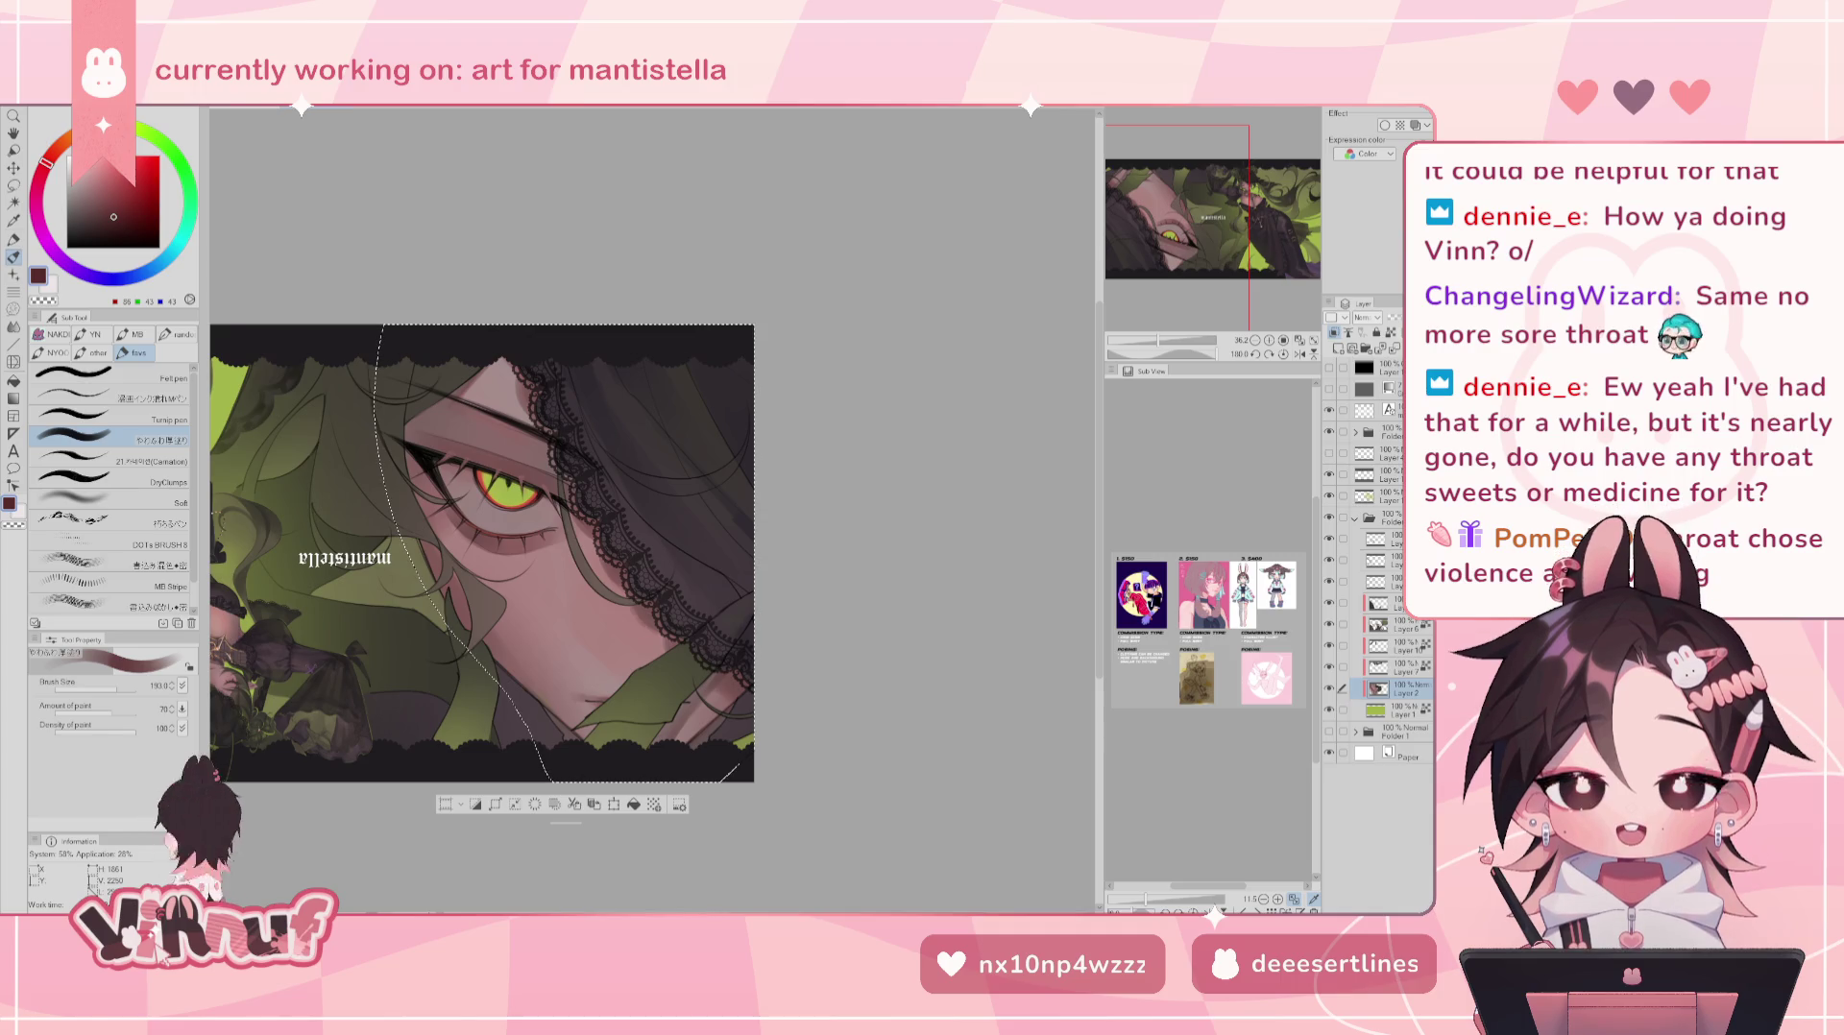
{"action": "mouse_move", "coordinate": [1267, 245]}
{"action": "left_mouse_down"}
{"action": "mouse_move", "coordinate": [1201, 270]}
{"action": "mouse_move", "coordinate": [842, 595]}
{"action": "left_mouse_up"}
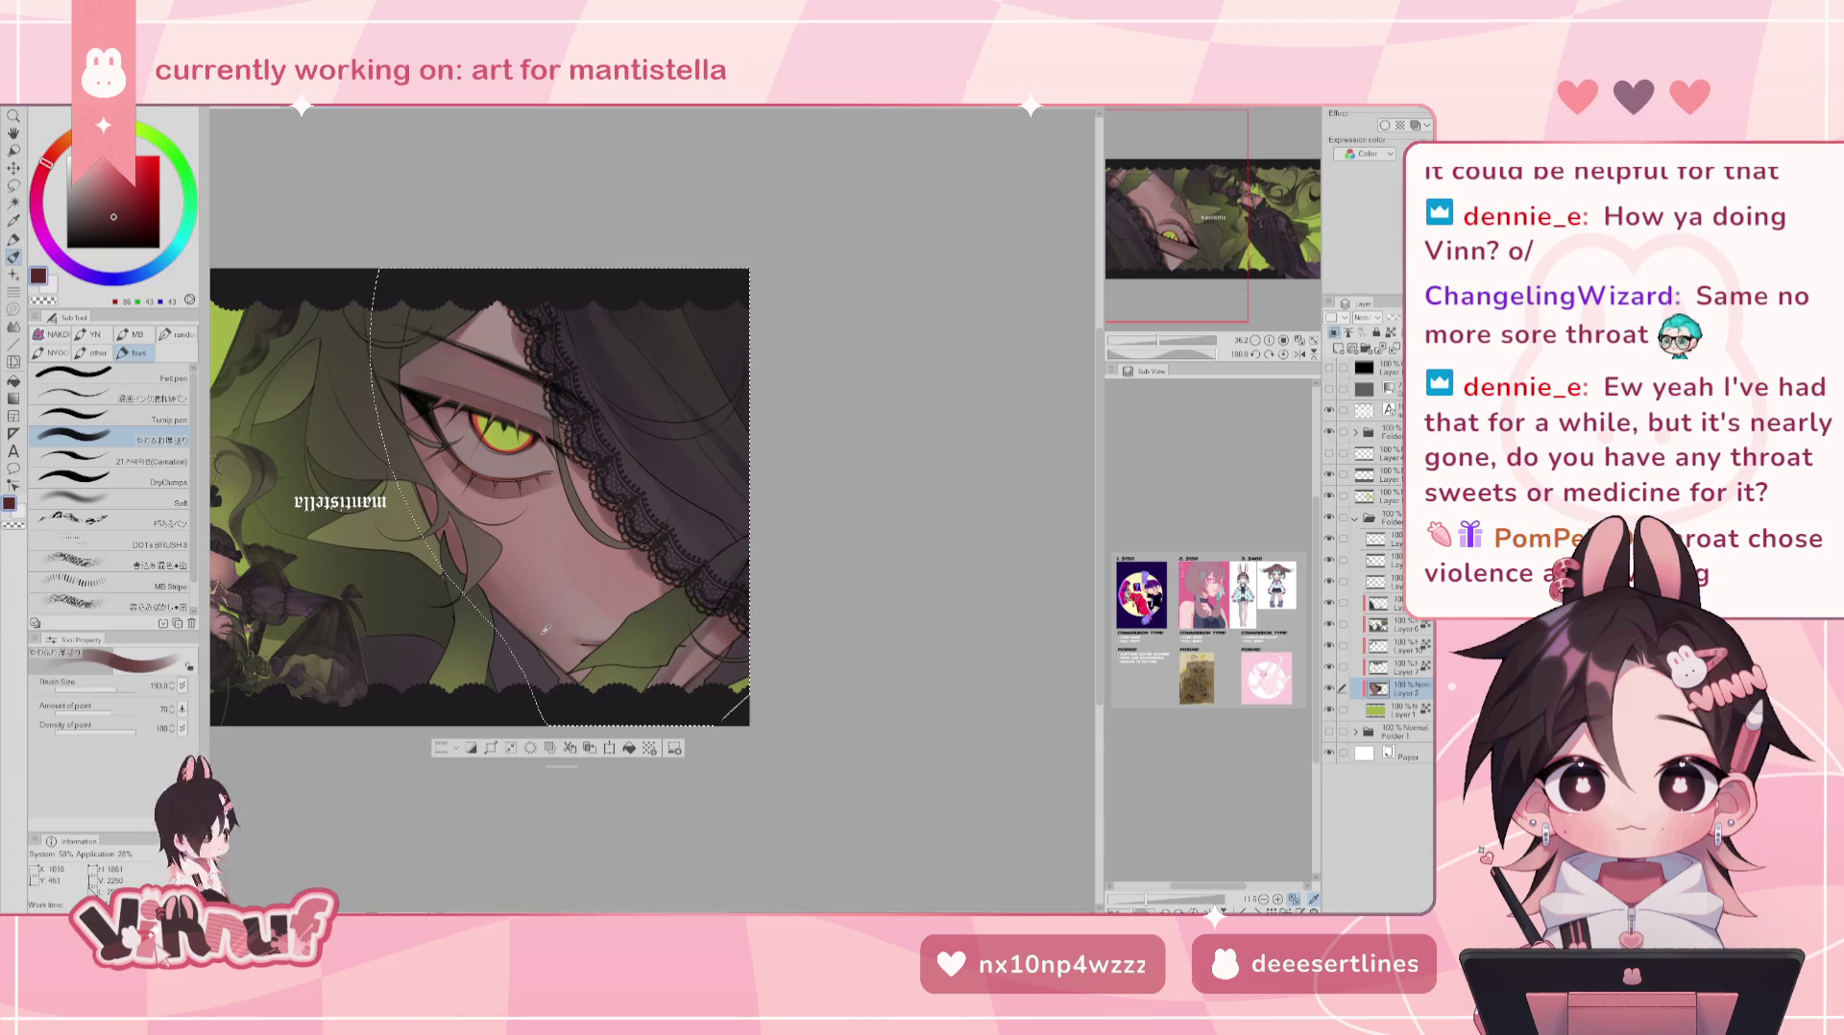
- Paint near the eye with muted greyish-pinks, varying the brush between about 64 and 119
{"action": "left_click", "coordinate": [545, 637], "text": "alt"}
{"action": "left_click_drag", "start_coordinate": [113, 693], "coordinate": [98, 691]}
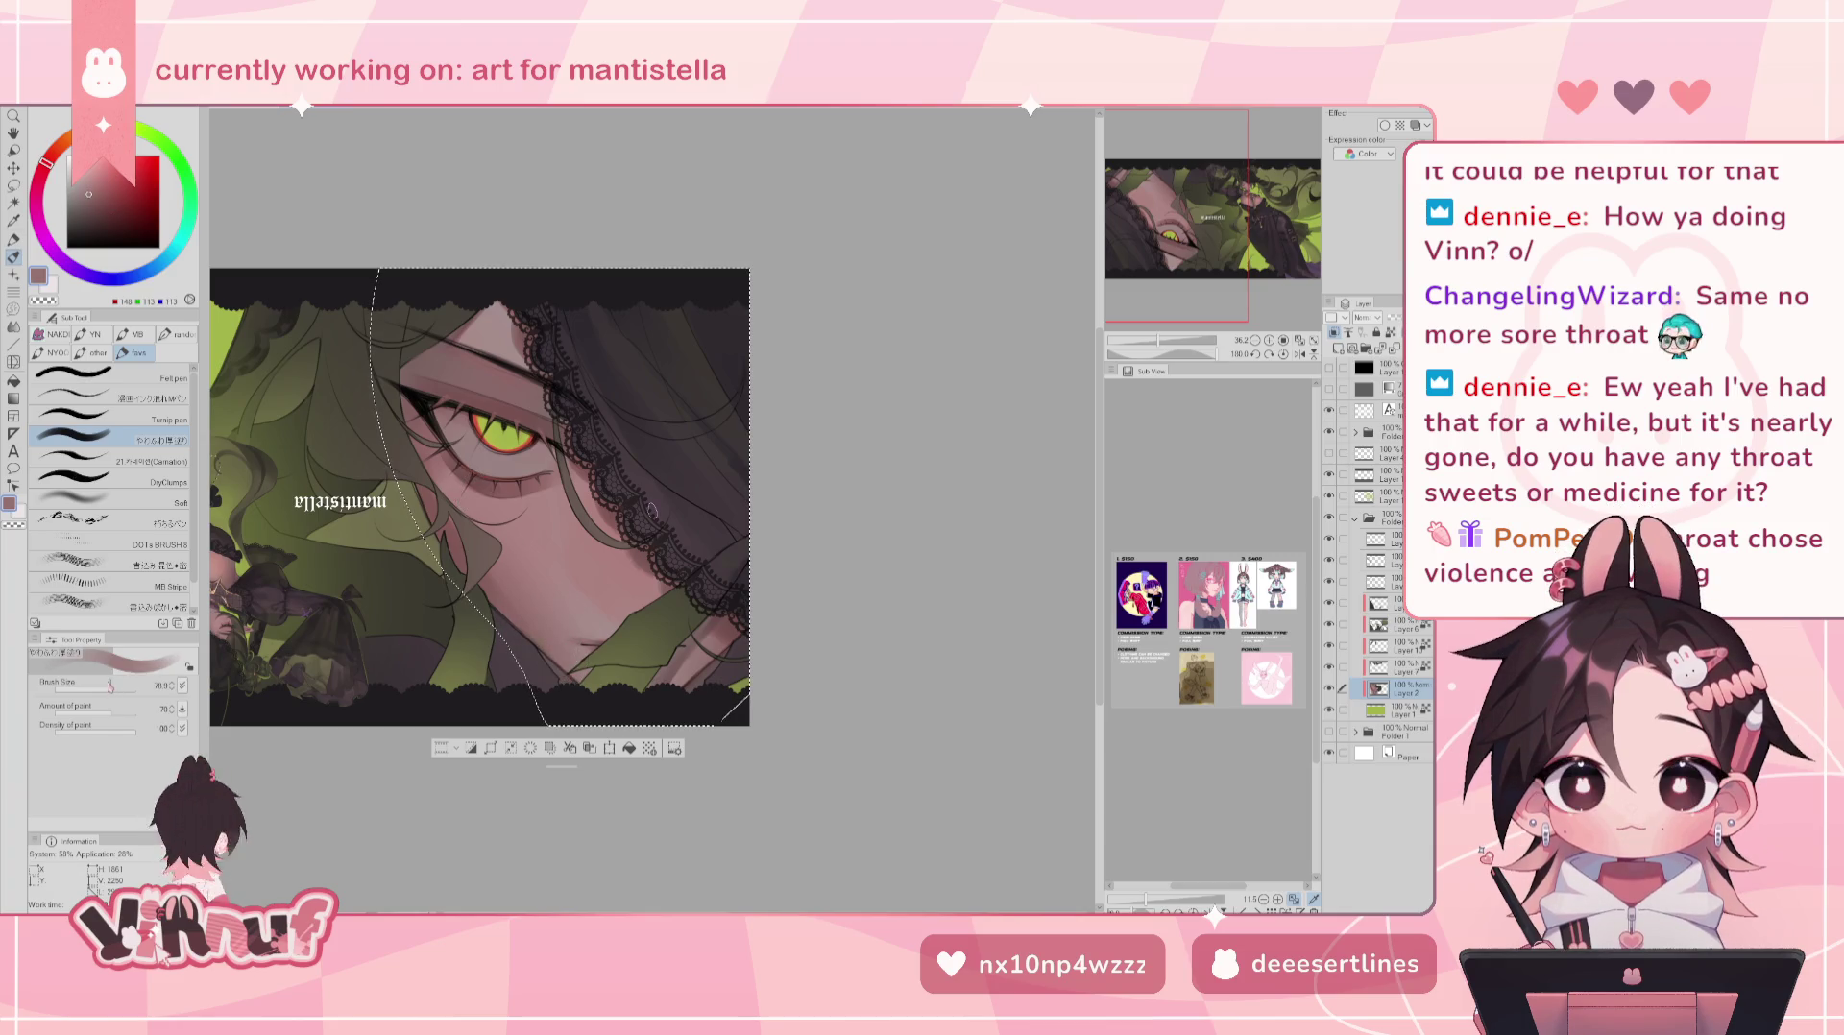
{"action": "left_click", "coordinate": [652, 511], "text": "alt"}
{"action": "left_click", "coordinate": [117, 683]}
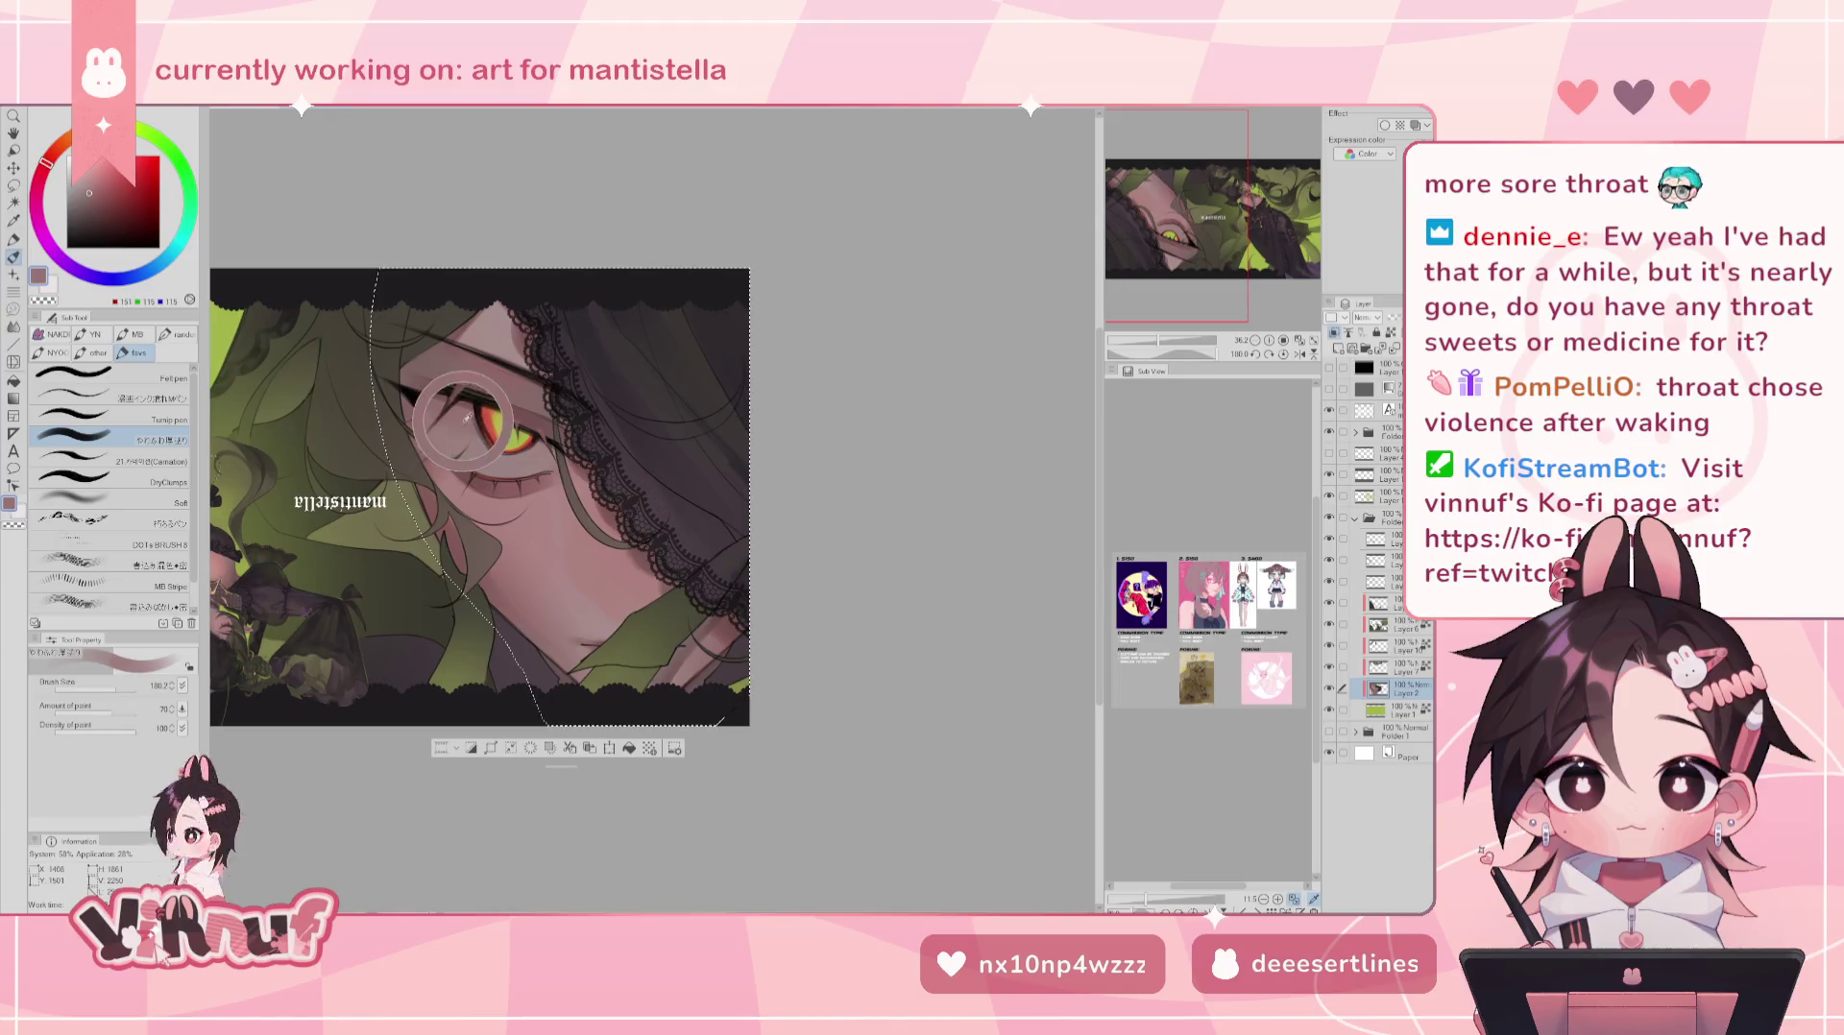
{"action": "left_click", "coordinate": [84, 204]}
{"action": "left_click", "coordinate": [77, 209]}
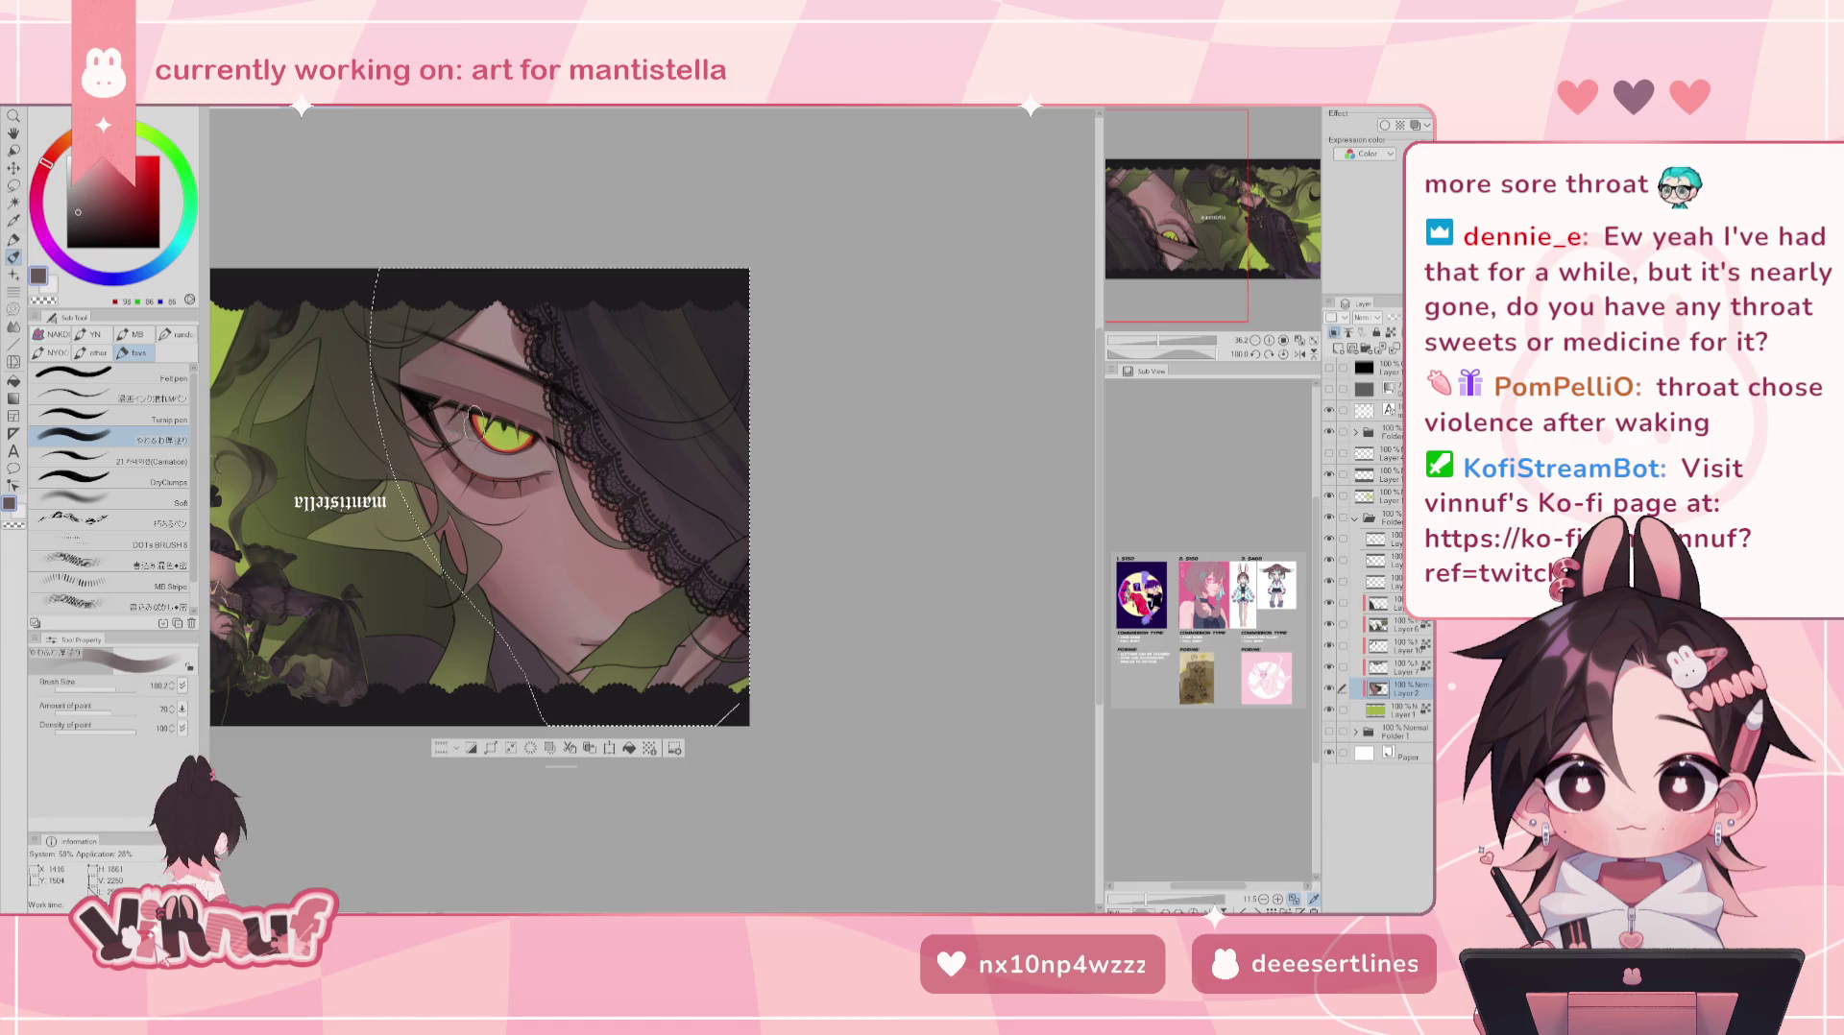
{"action": "left_click", "coordinate": [110, 687]}
{"action": "left_click_drag", "start_coordinate": [110, 687], "coordinate": [107, 688]}
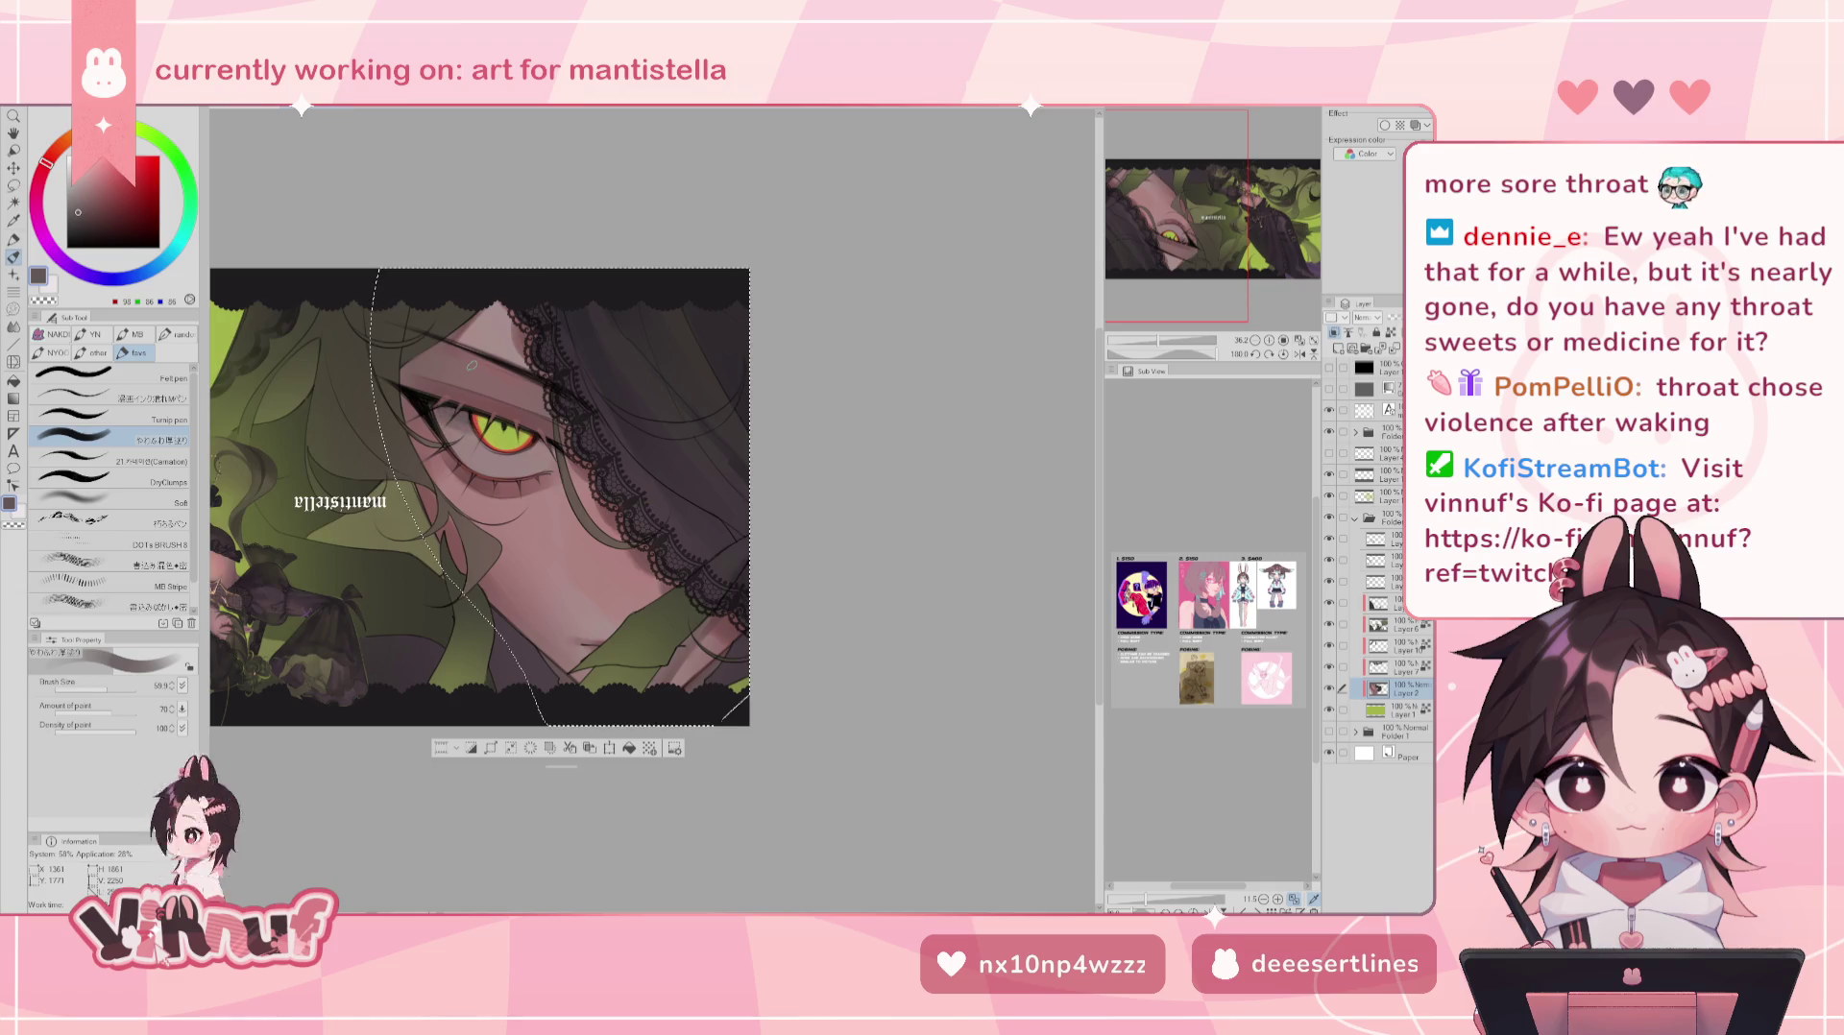
{"action": "left_click_drag", "start_coordinate": [448, 427], "coordinate": [461, 427]}
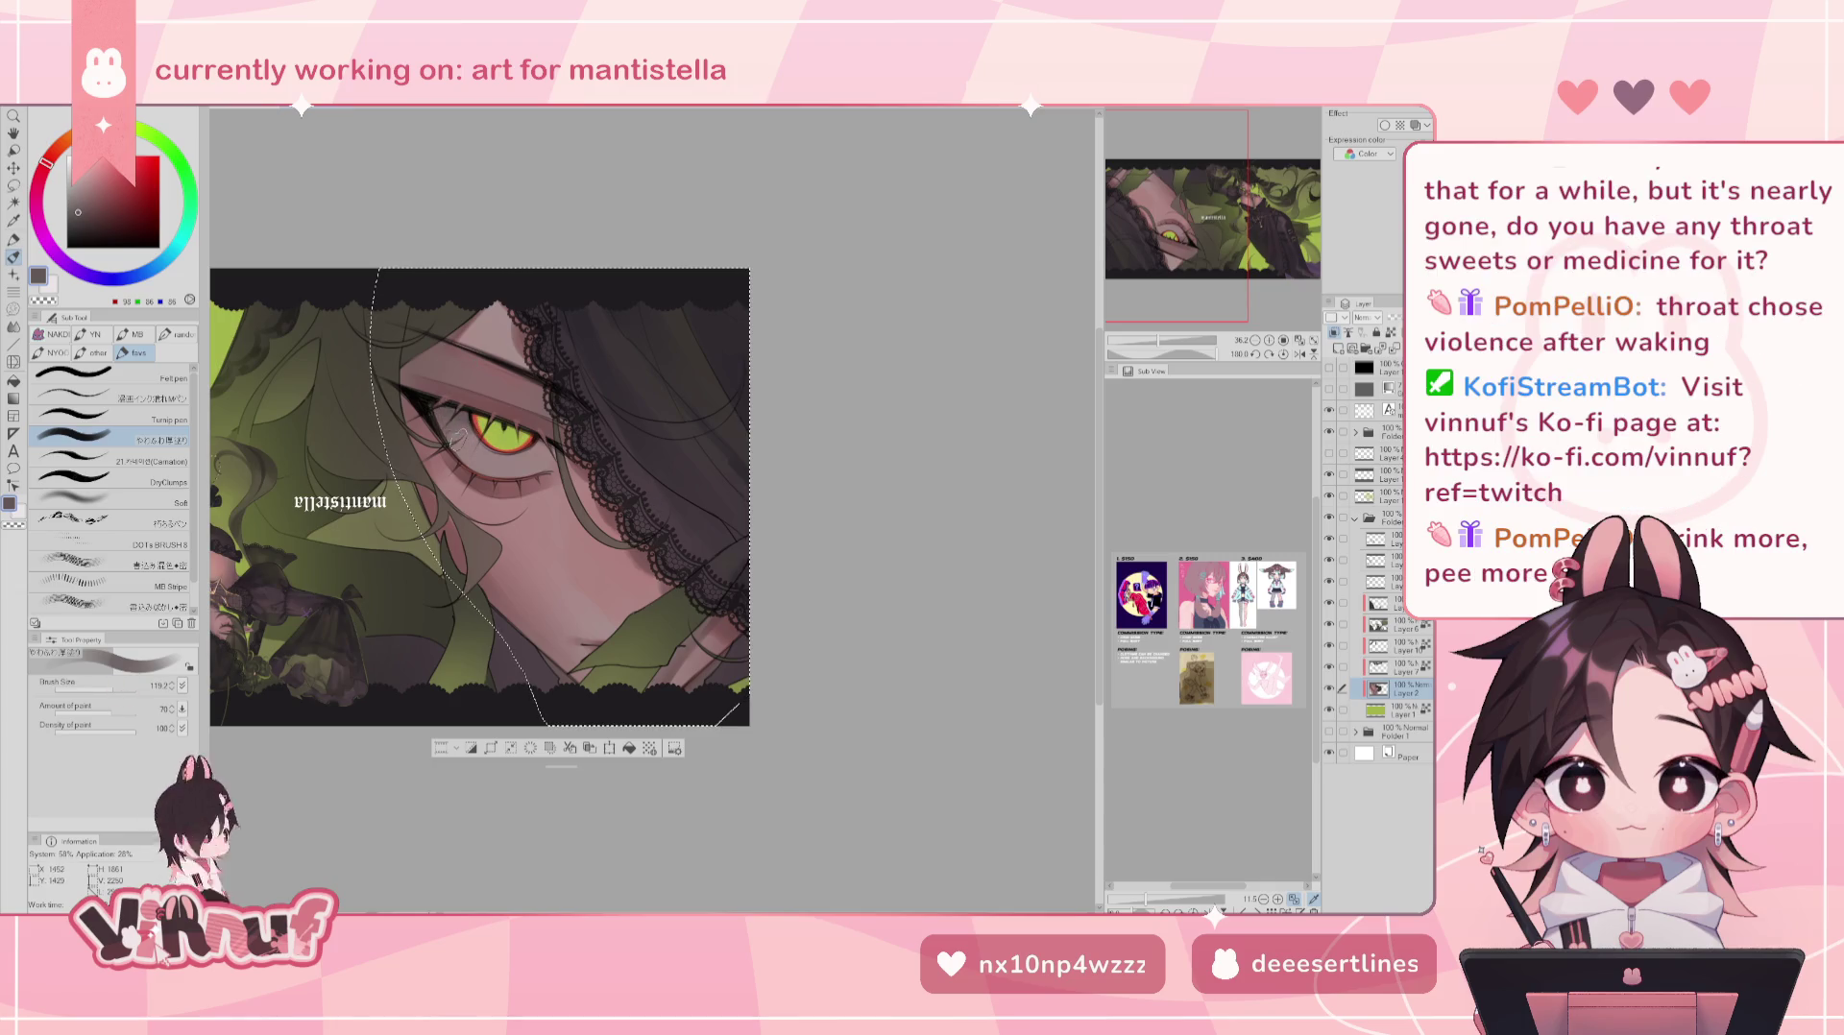
- Select the area around the eye with auto-select and extend it with the freehand lasso
{"action": "key", "text": "e"}
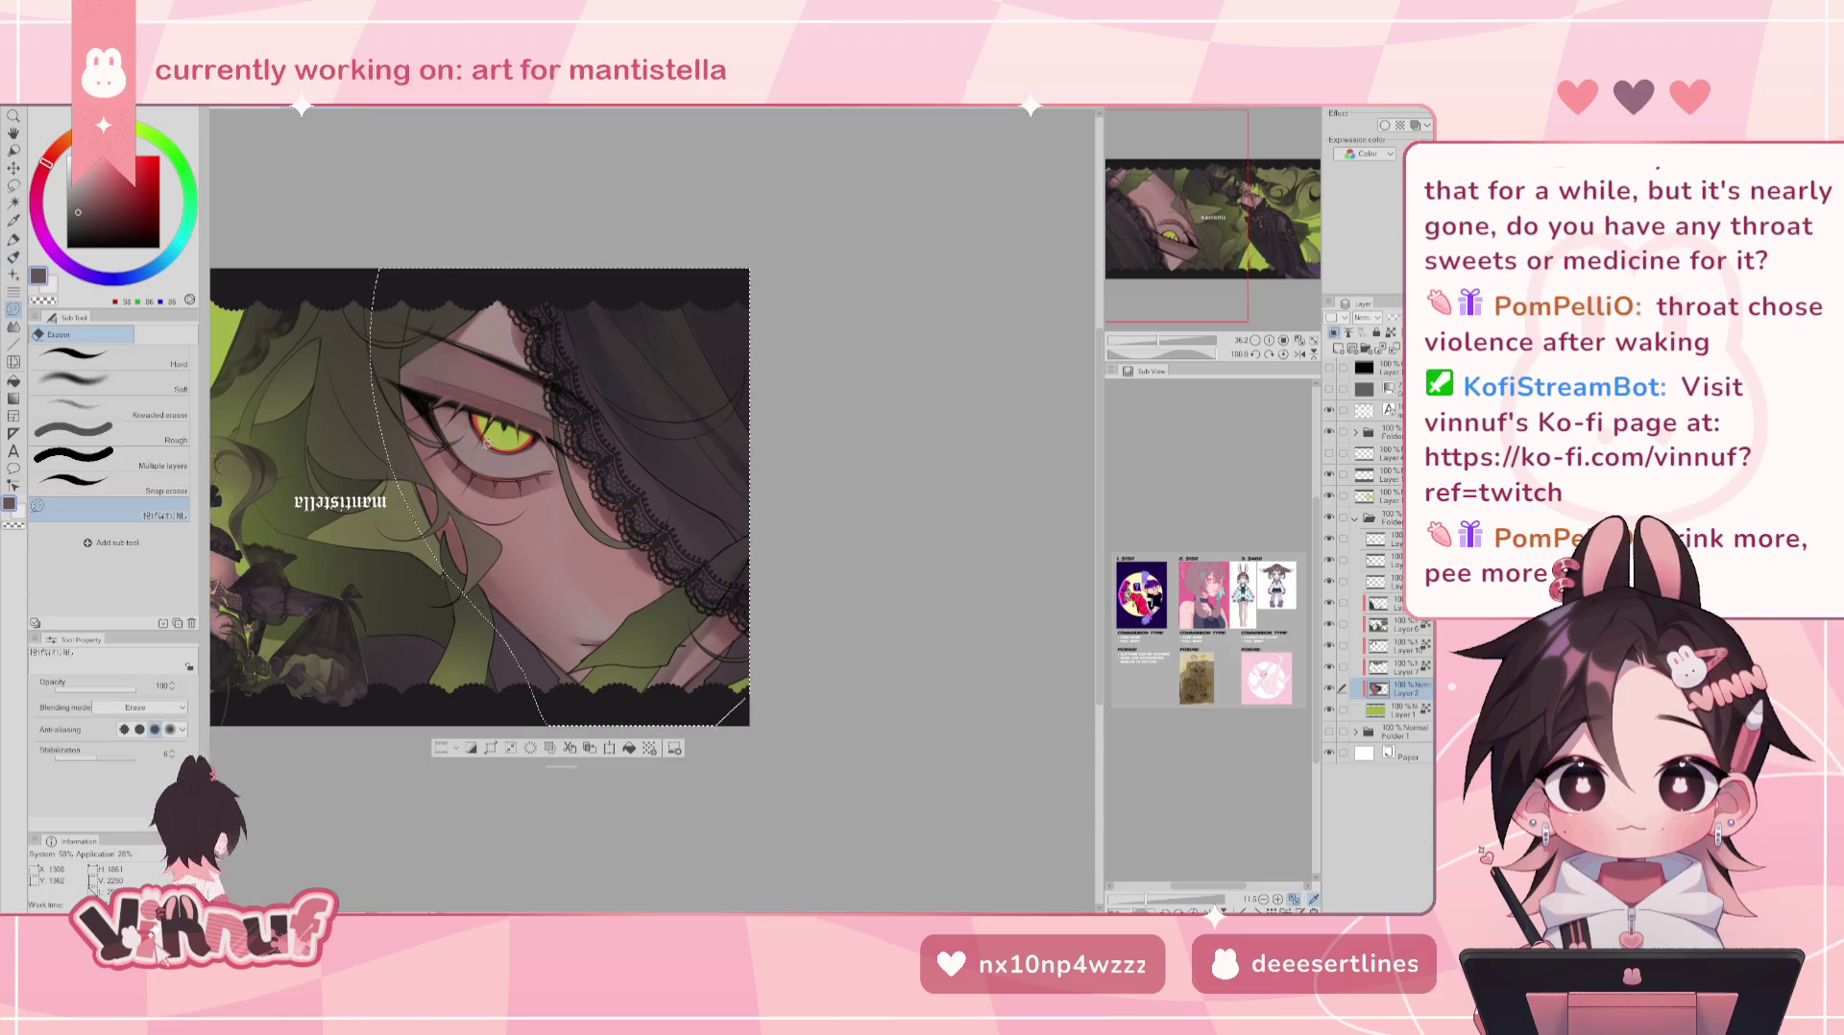
{"action": "key", "text": "w"}
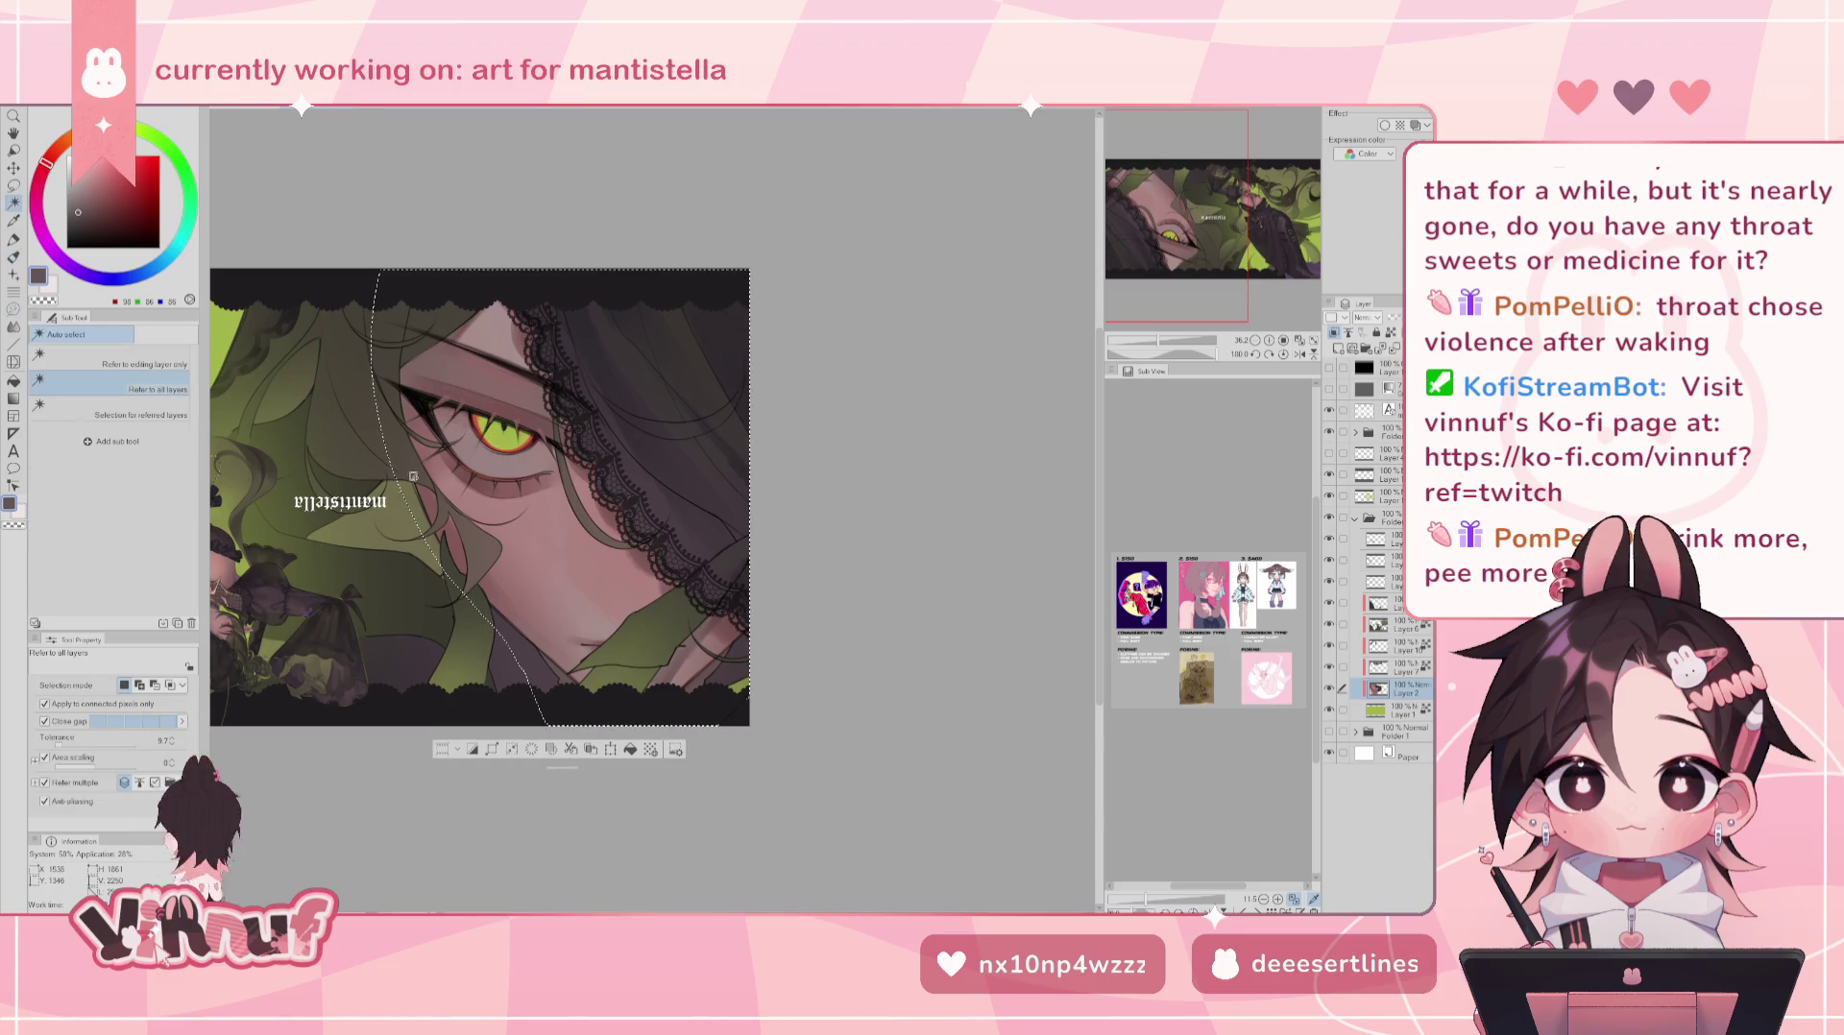
{"action": "left_click", "coordinate": [388, 509]}
{"action": "left_click", "coordinate": [499, 450]}
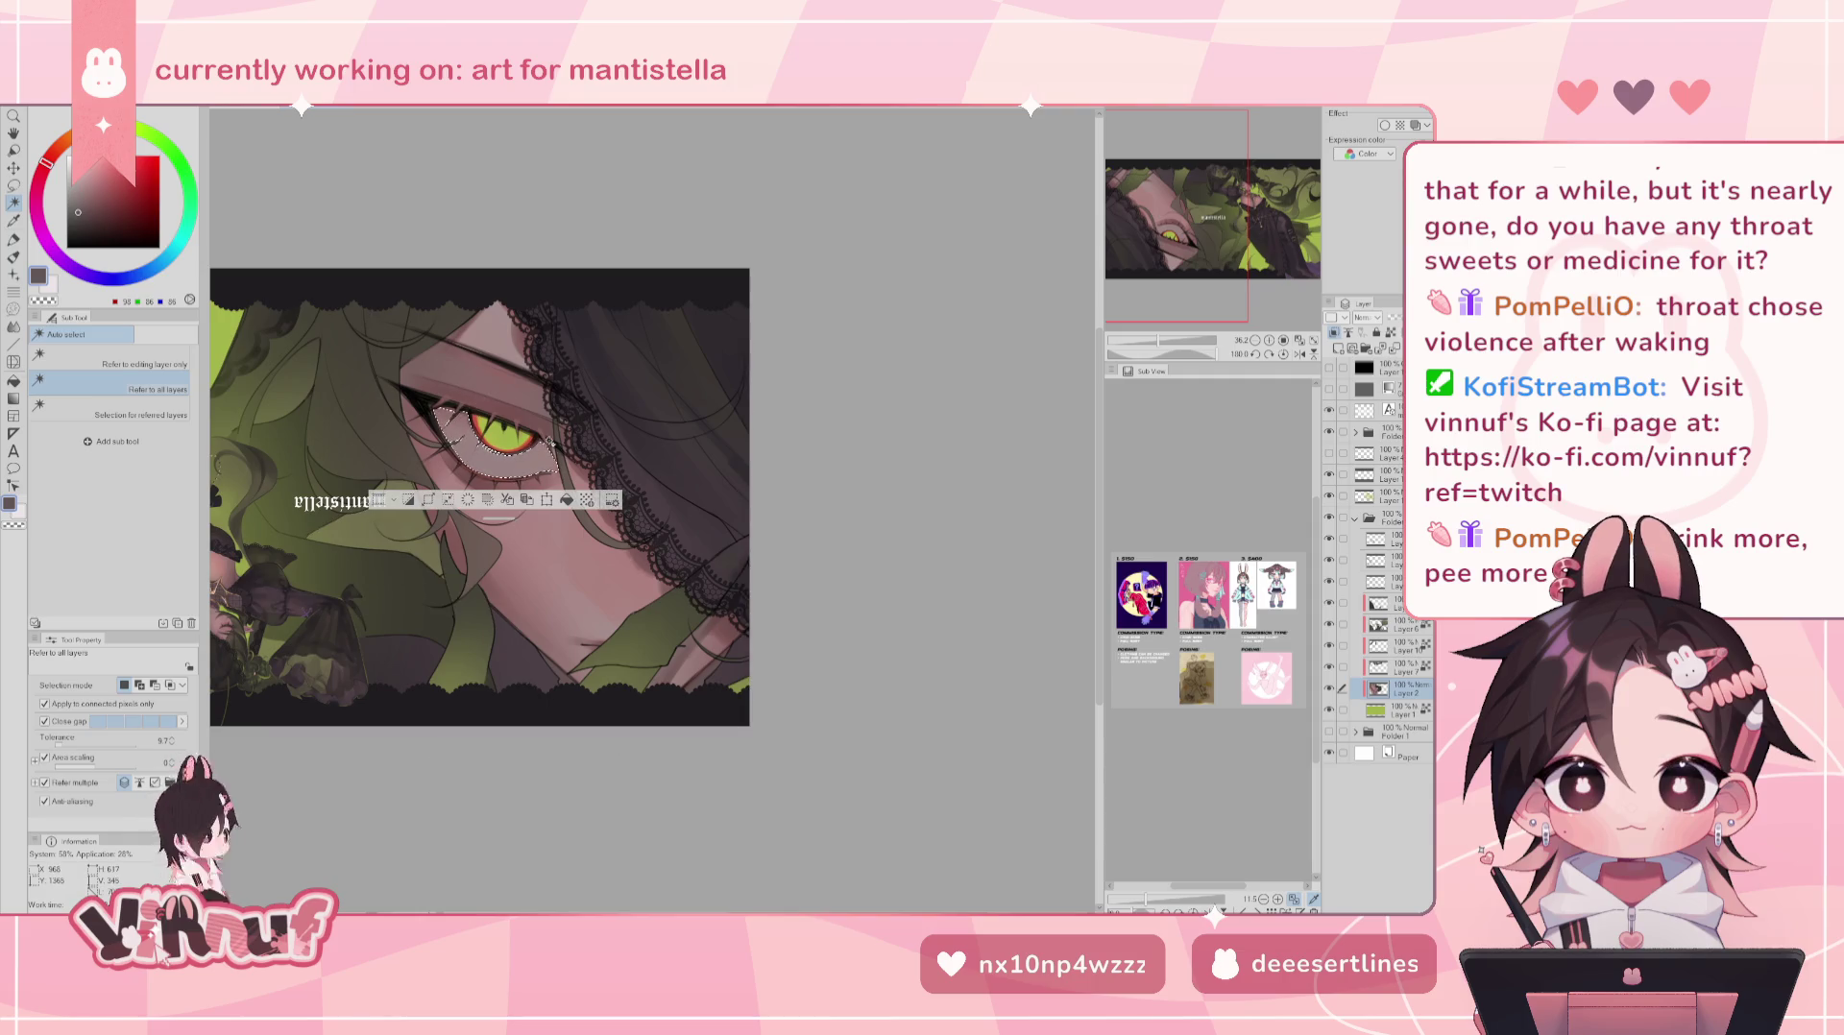
{"action": "key", "text": "m"}
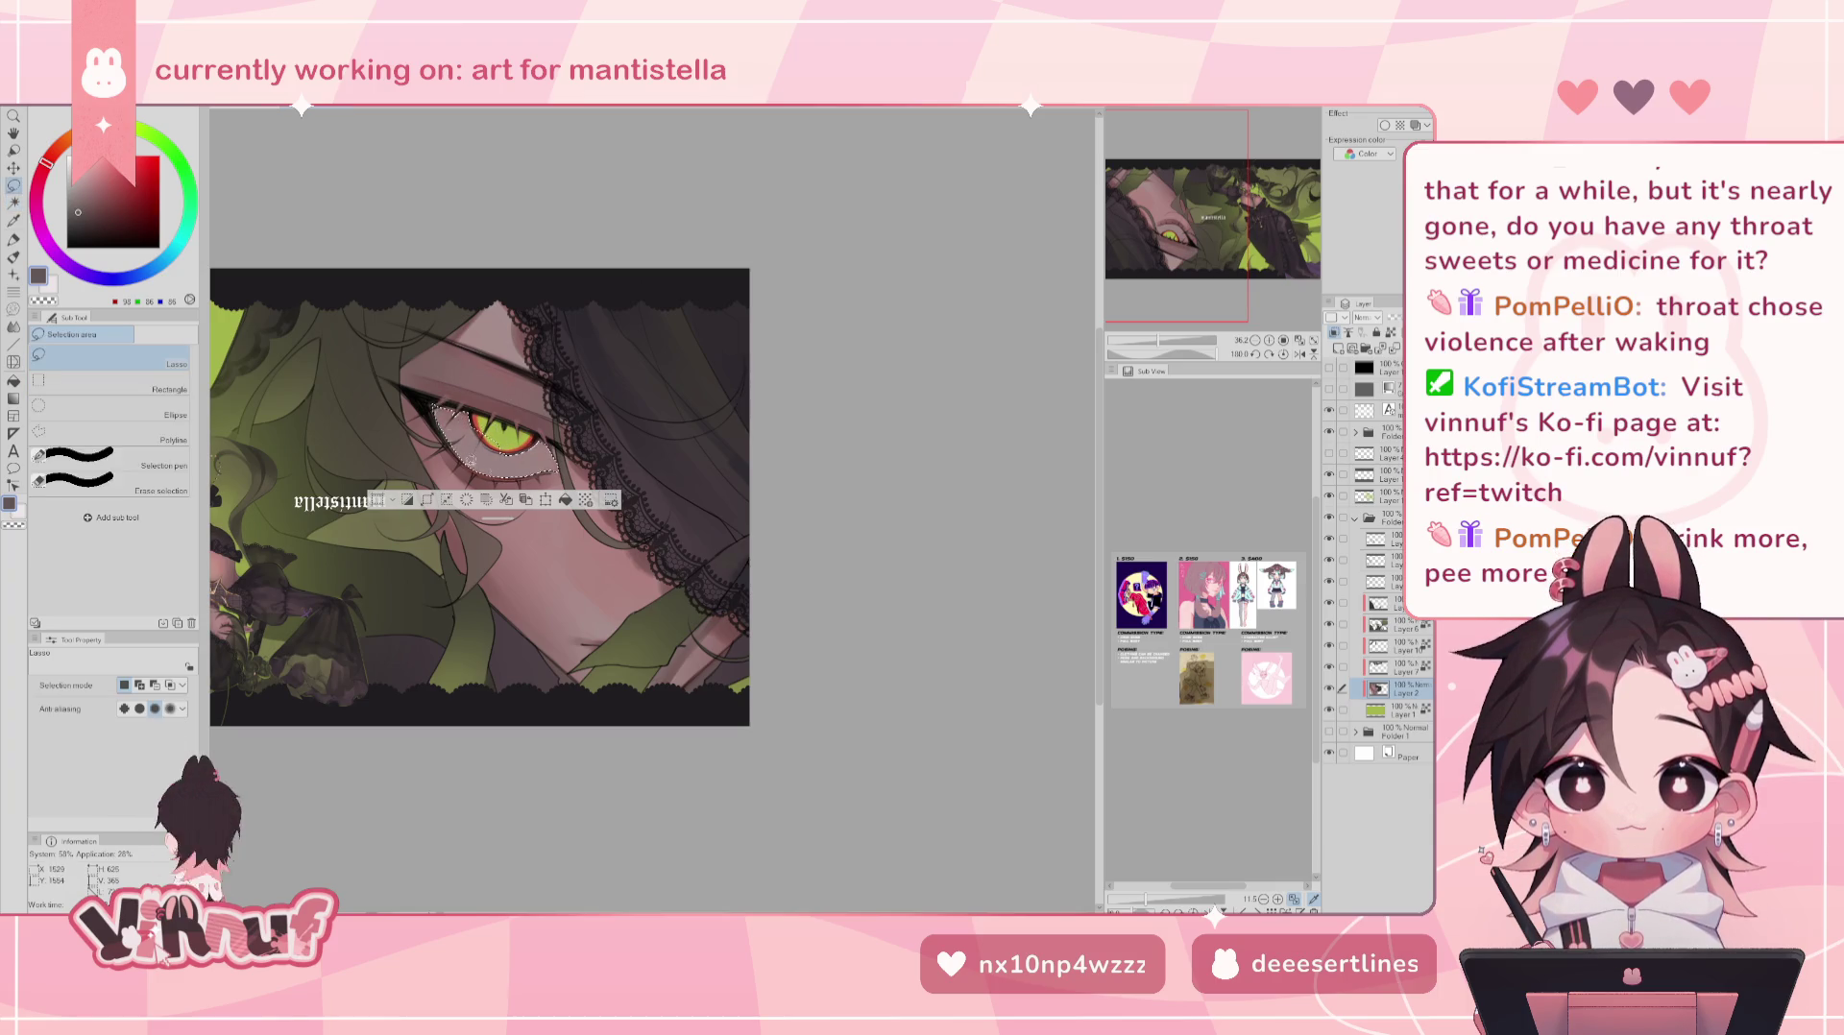
{"action": "left_click_drag", "start_coordinate": [470, 421], "coordinate": [504, 401]}
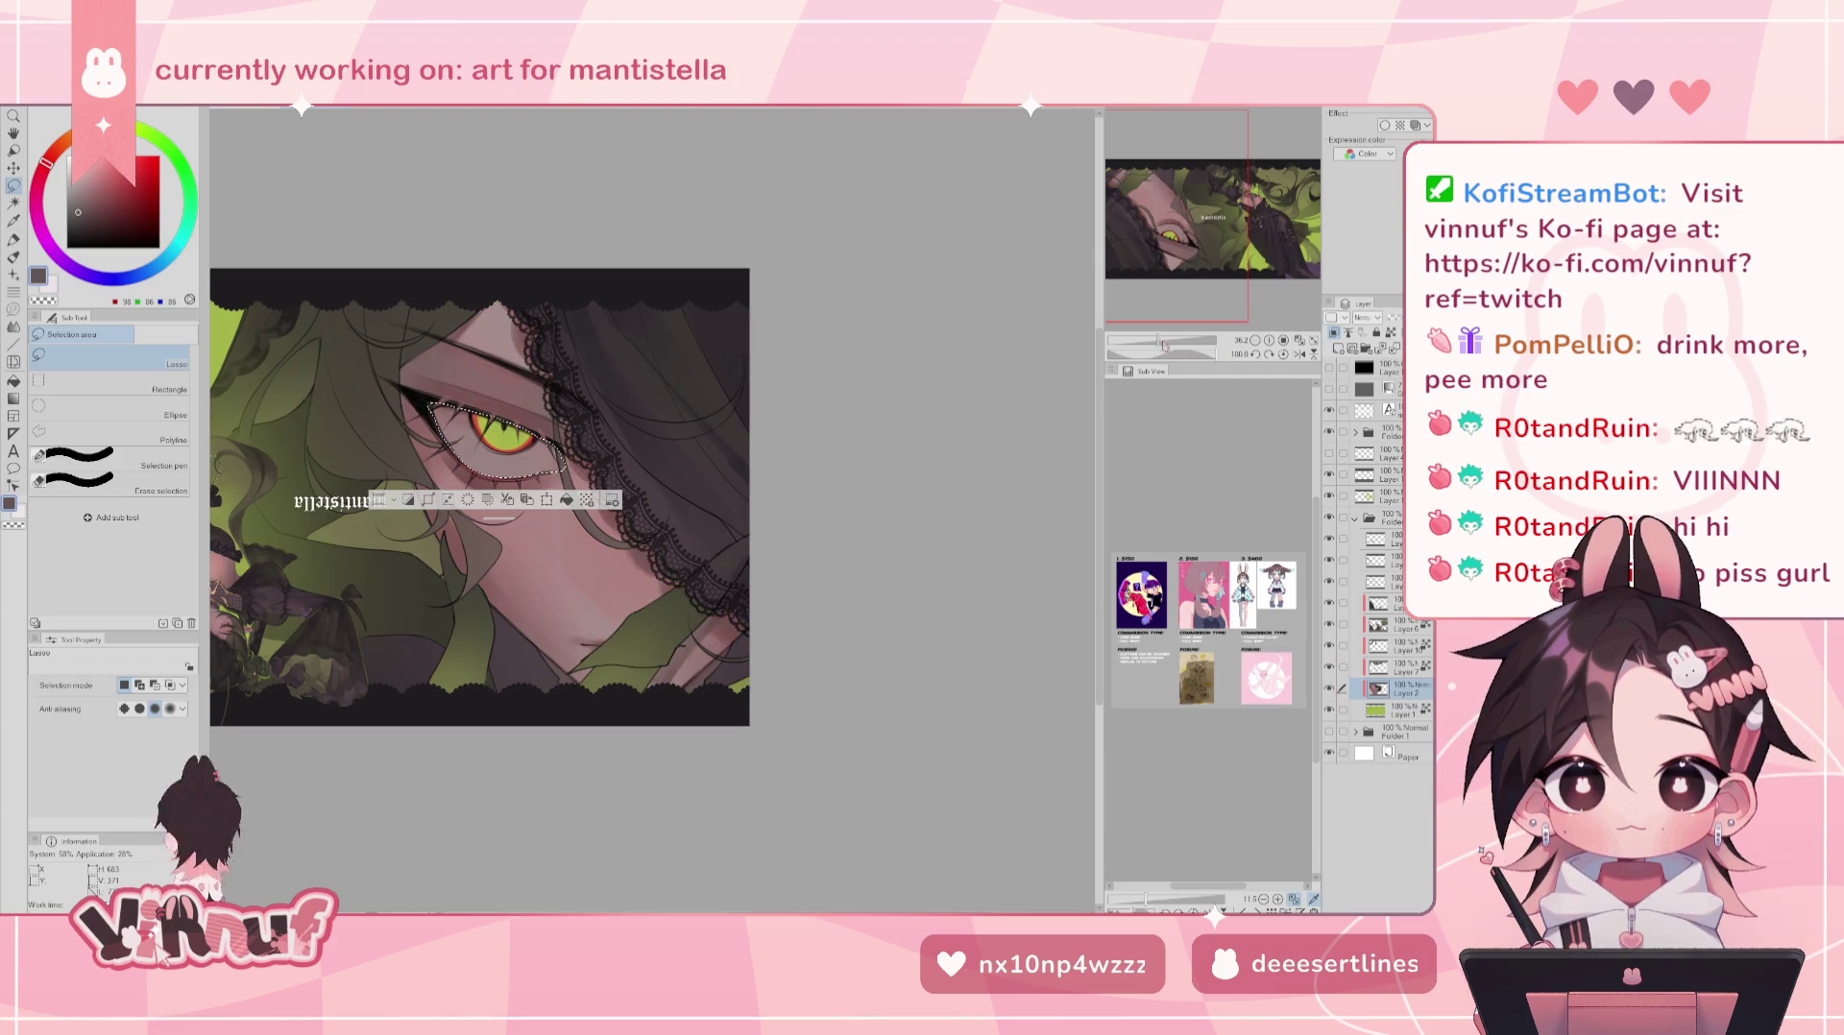
- Zoom in on the selected eye and return to the painting brush
{"action": "left_click_drag", "start_coordinate": [1163, 344], "coordinate": [1168, 344]}
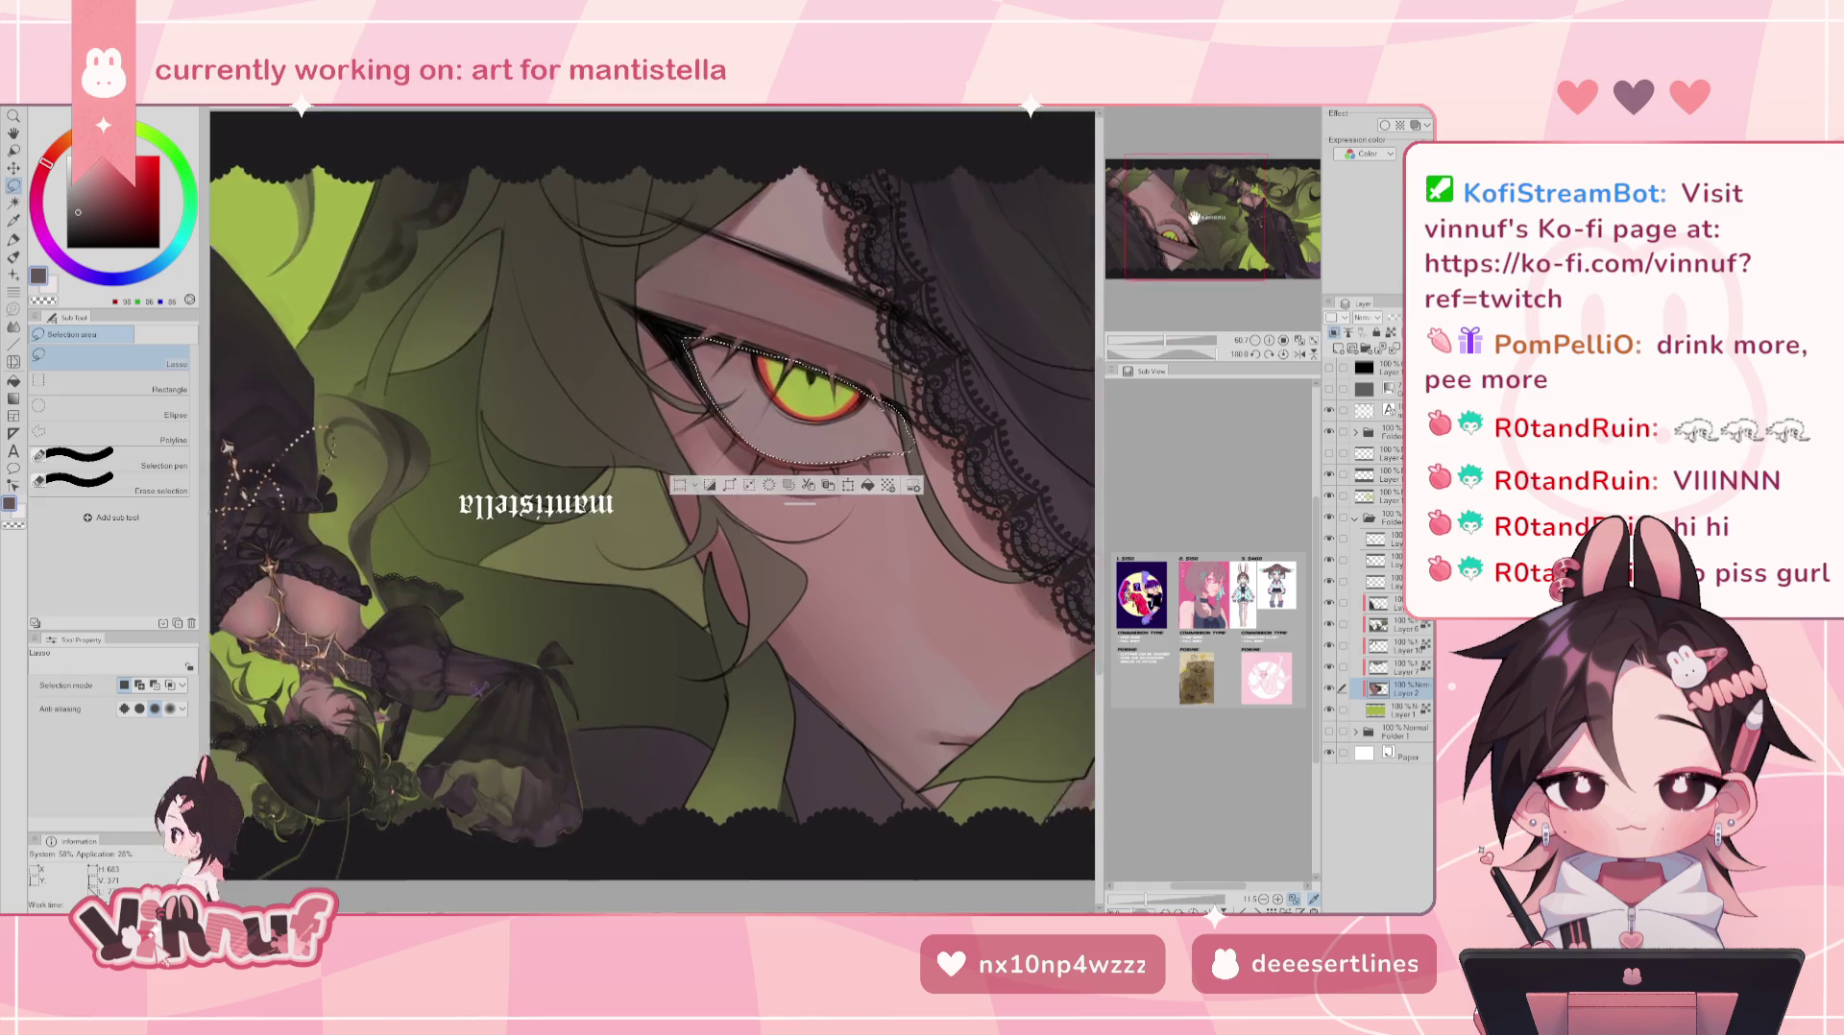
{"action": "left_click_drag", "start_coordinate": [1191, 221], "coordinate": [1273, 205]}
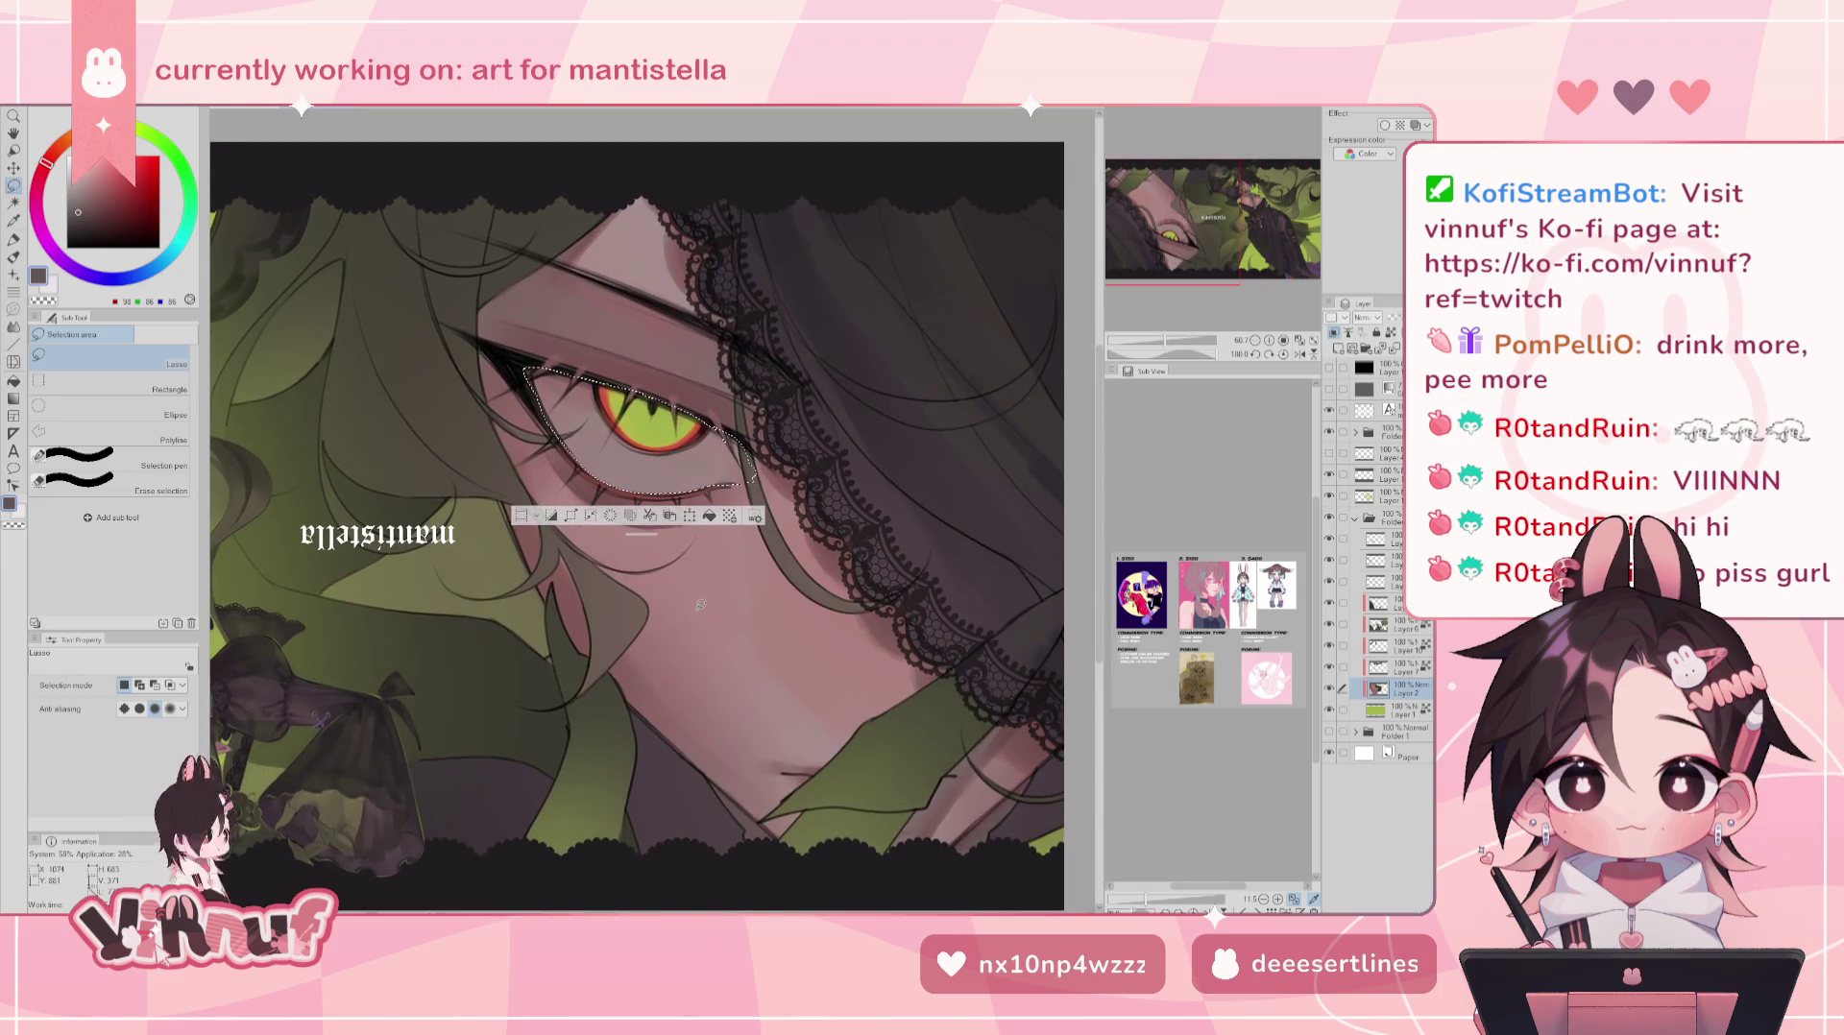
{"action": "key", "text": "p"}
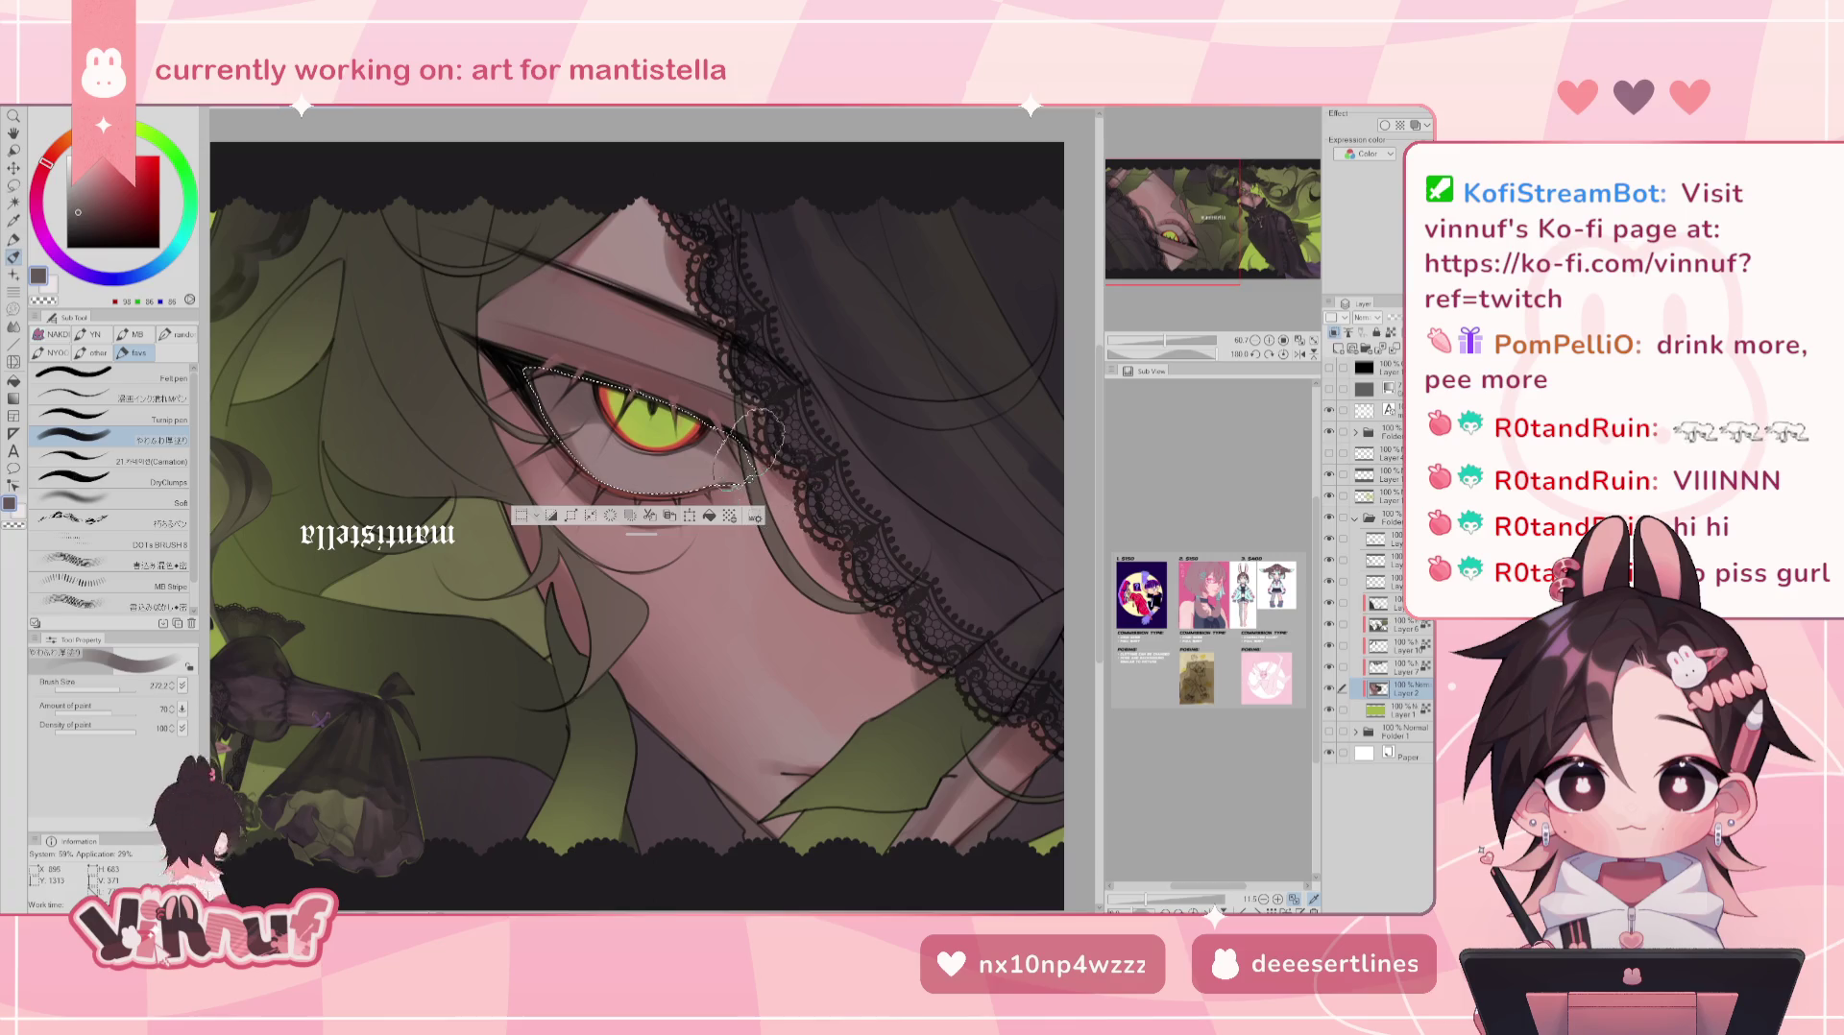
- Sample the skin and the dark brown around the eye, and make the brush smaller
{"action": "left_click_drag", "start_coordinate": [1164, 341], "coordinate": [1157, 343]}
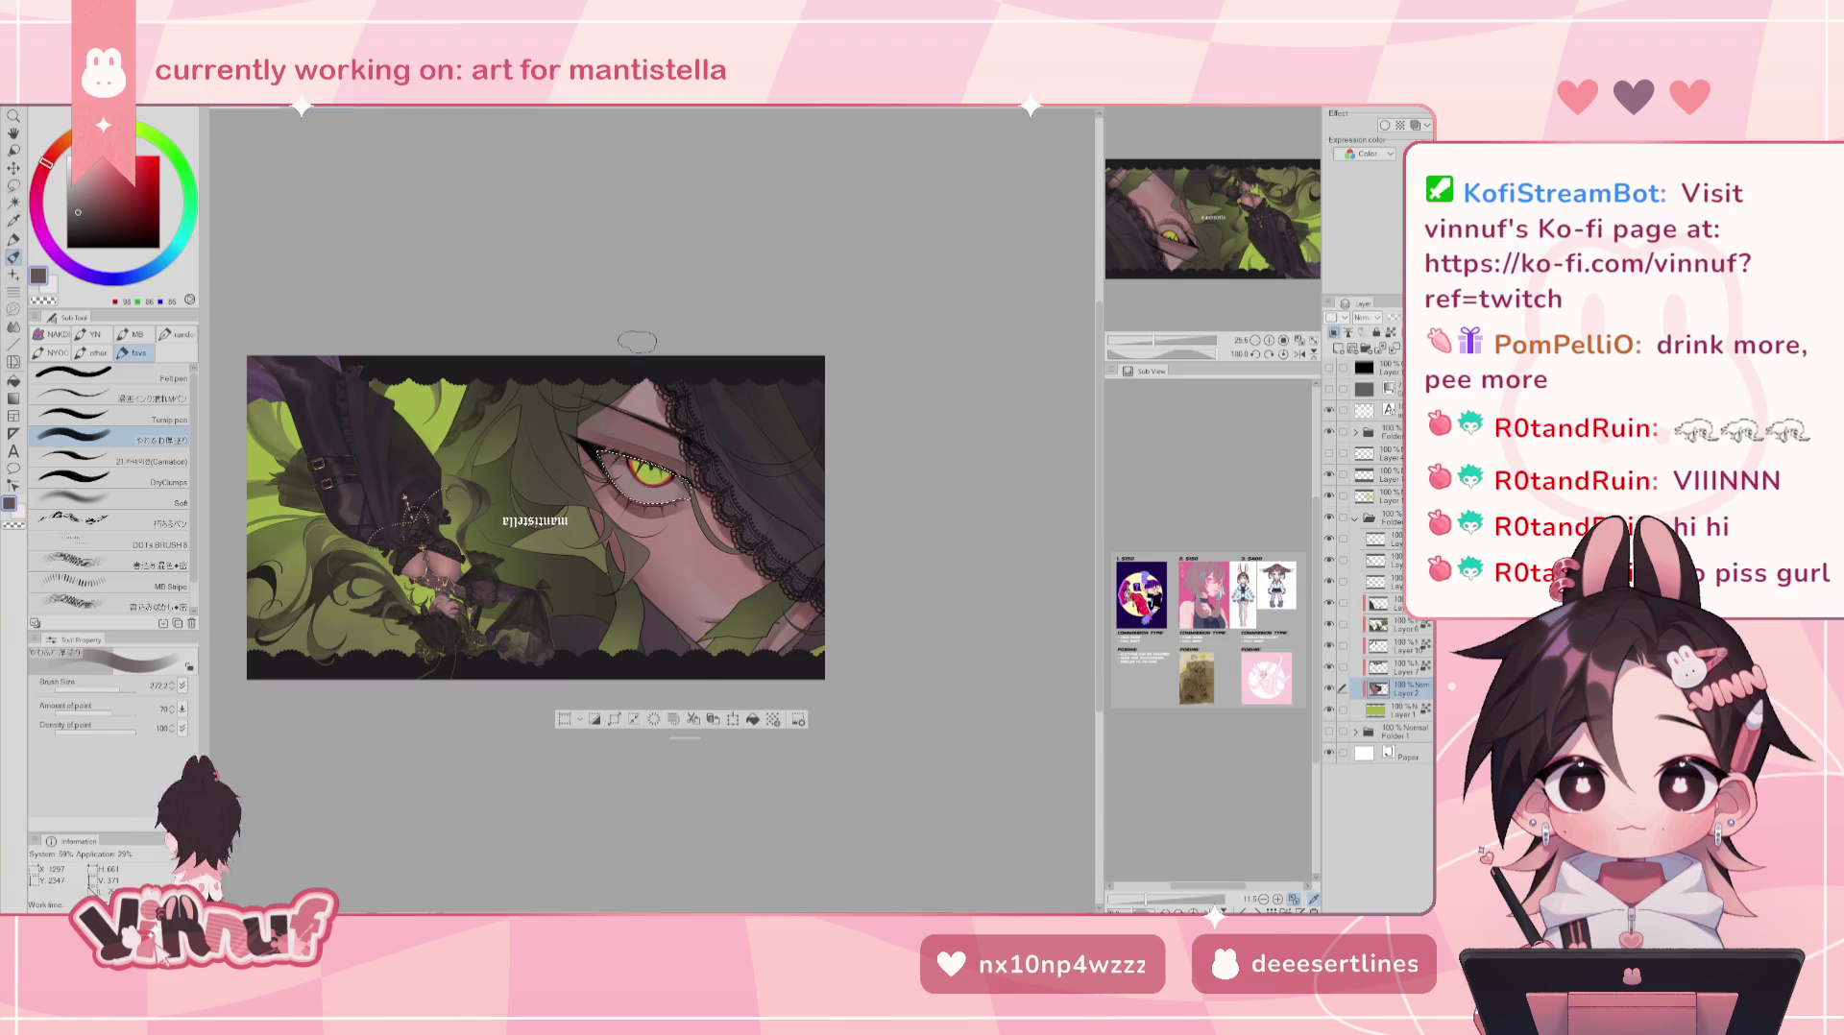
{"action": "left_click", "coordinate": [666, 421], "text": "alt"}
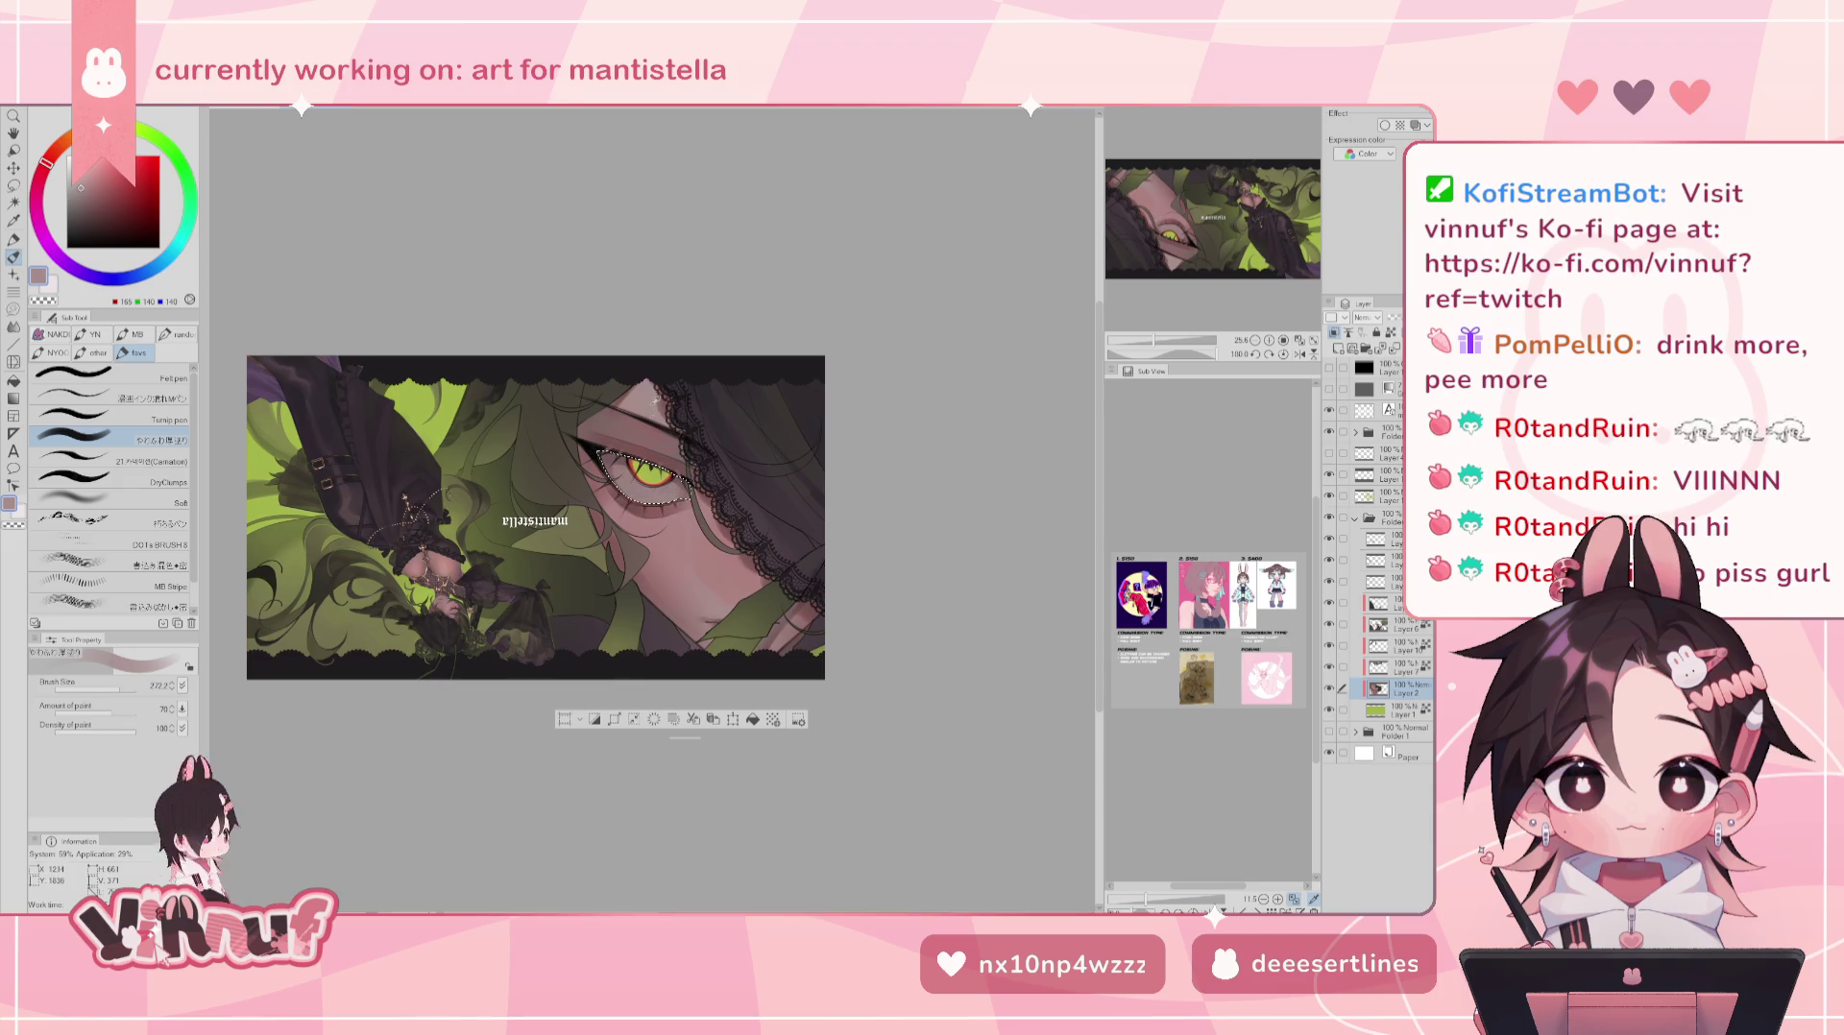
{"action": "left_click", "coordinate": [117, 687]}
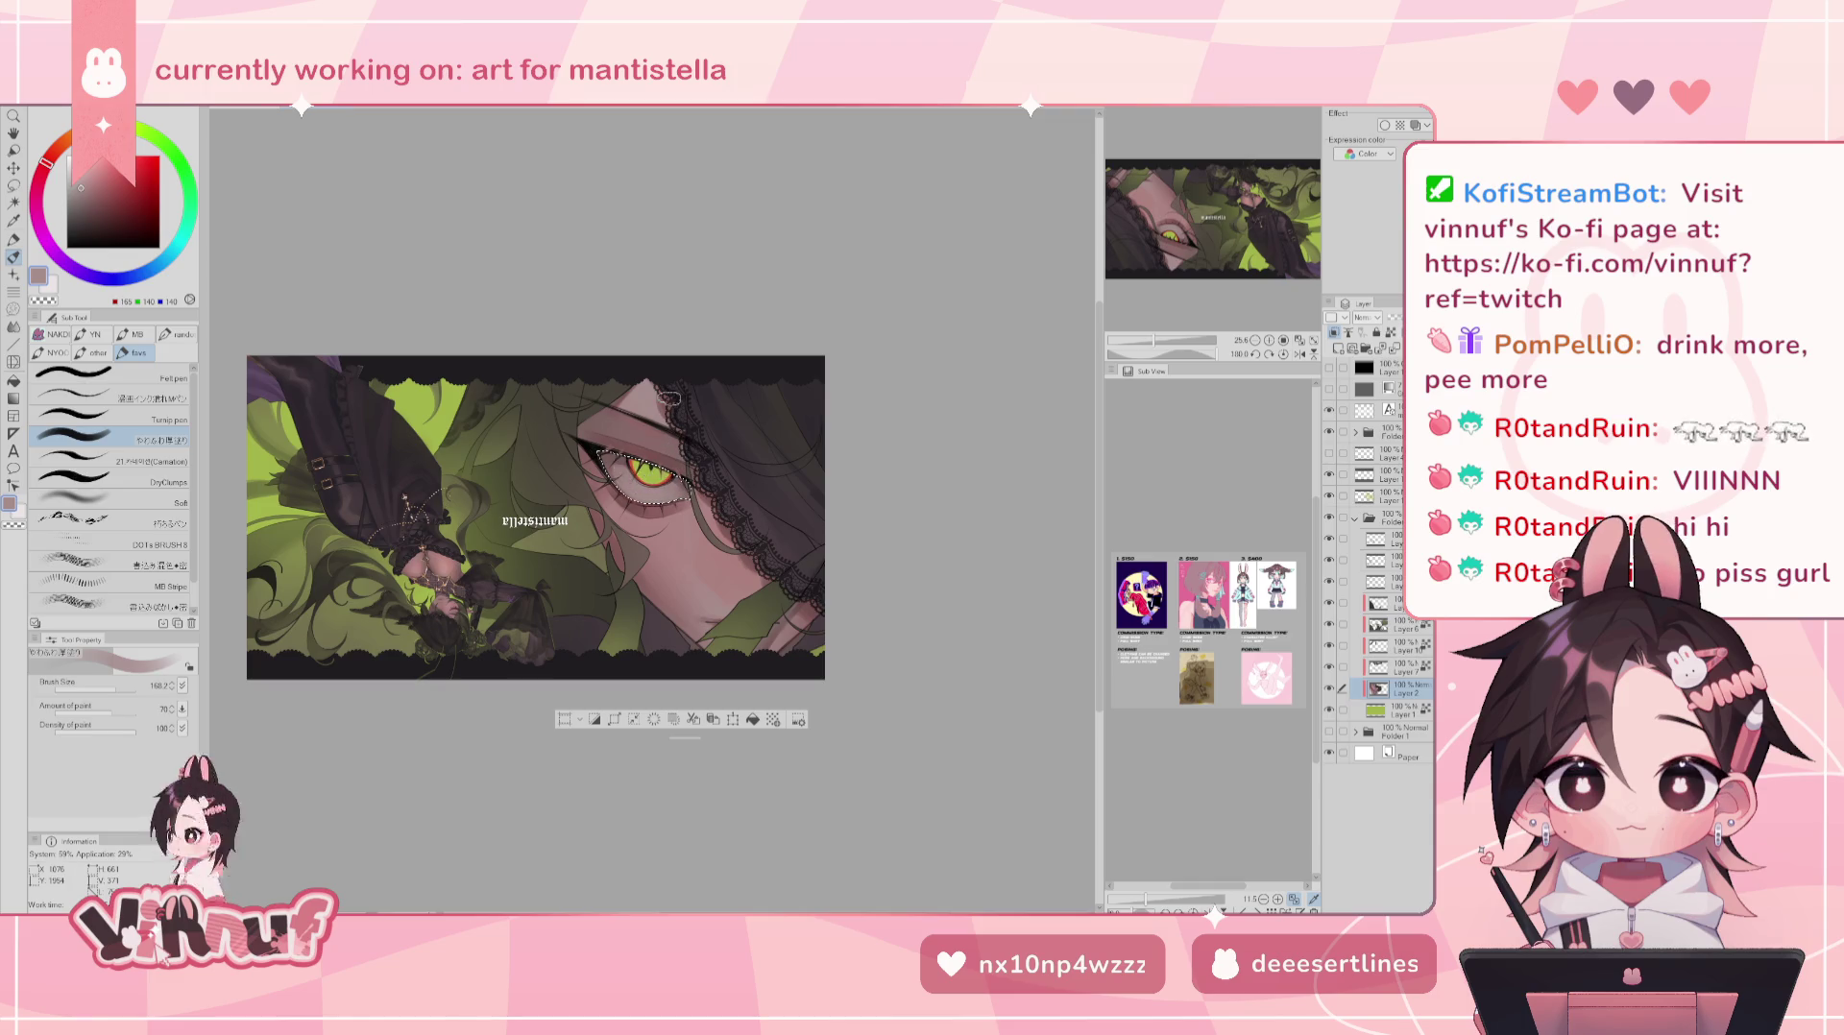
{"action": "left_click", "coordinate": [629, 446], "text": "alt"}
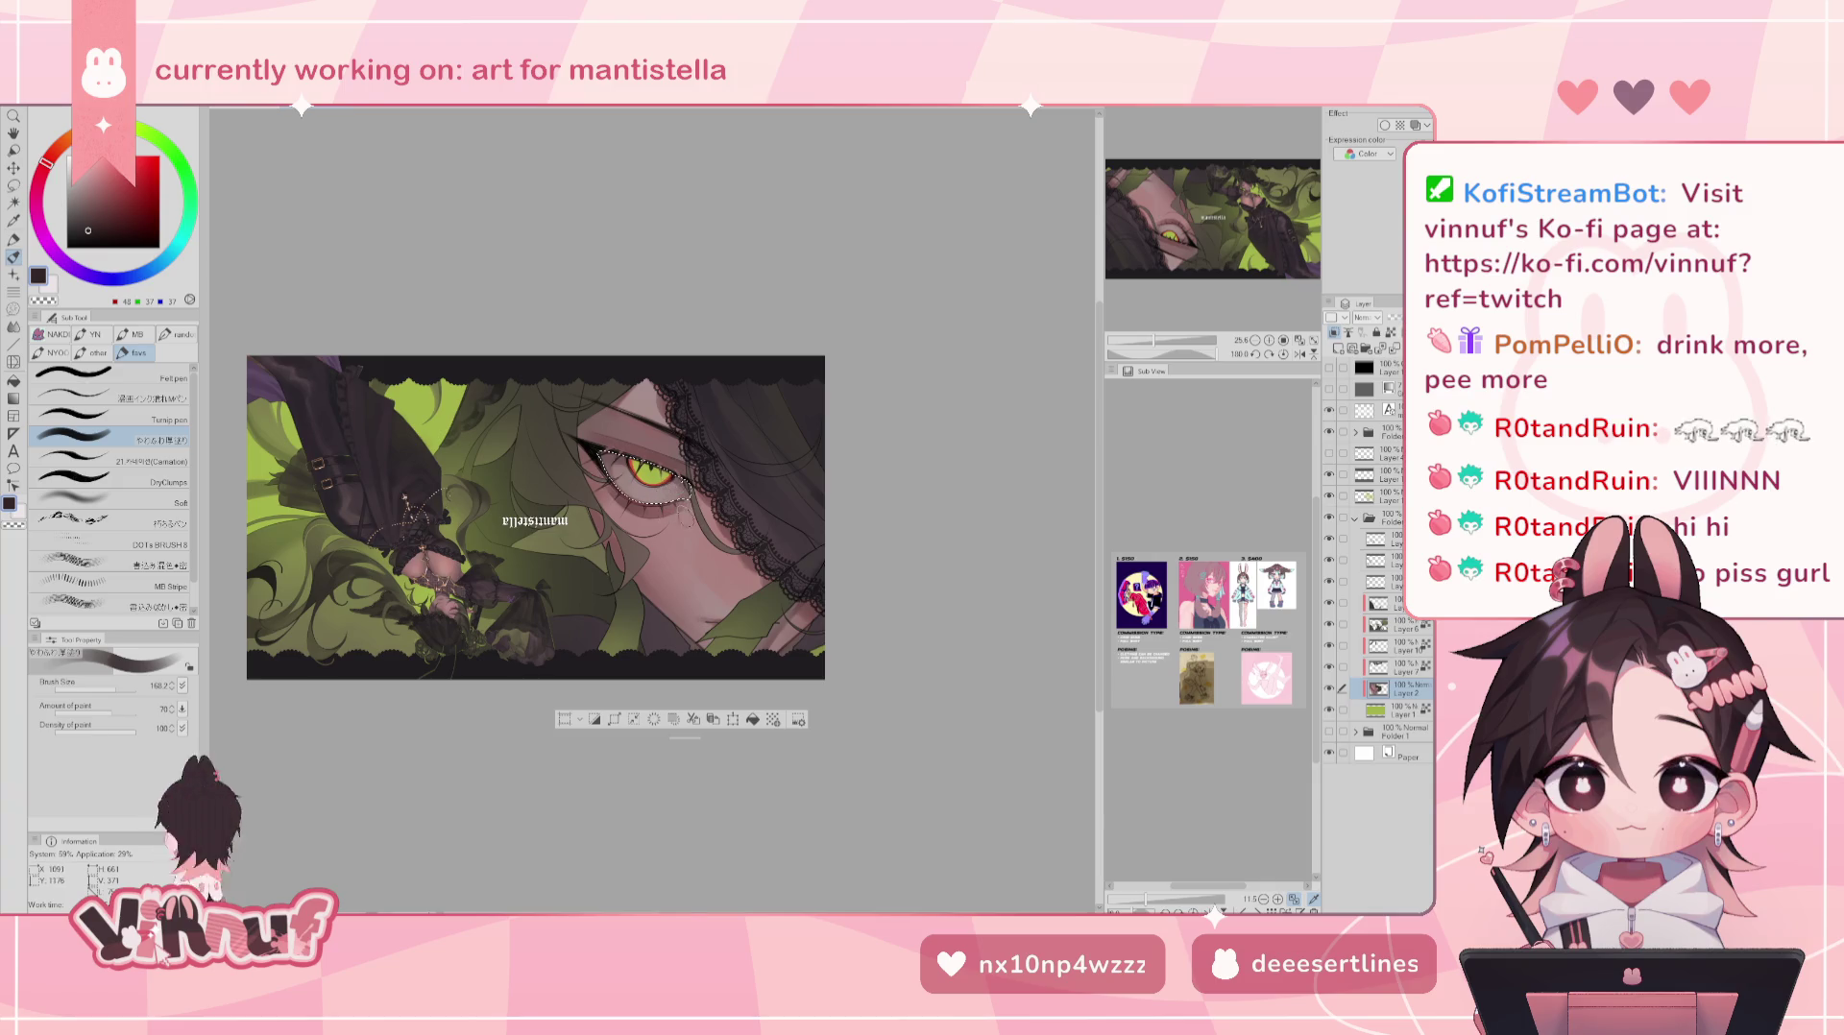
- Lighten the sampled dark brown toward a light grey-mauve and reframe the illustration
{"action": "scroll", "coordinate": [639, 512], "scroll_direction": "up", "scroll_amount": 4}
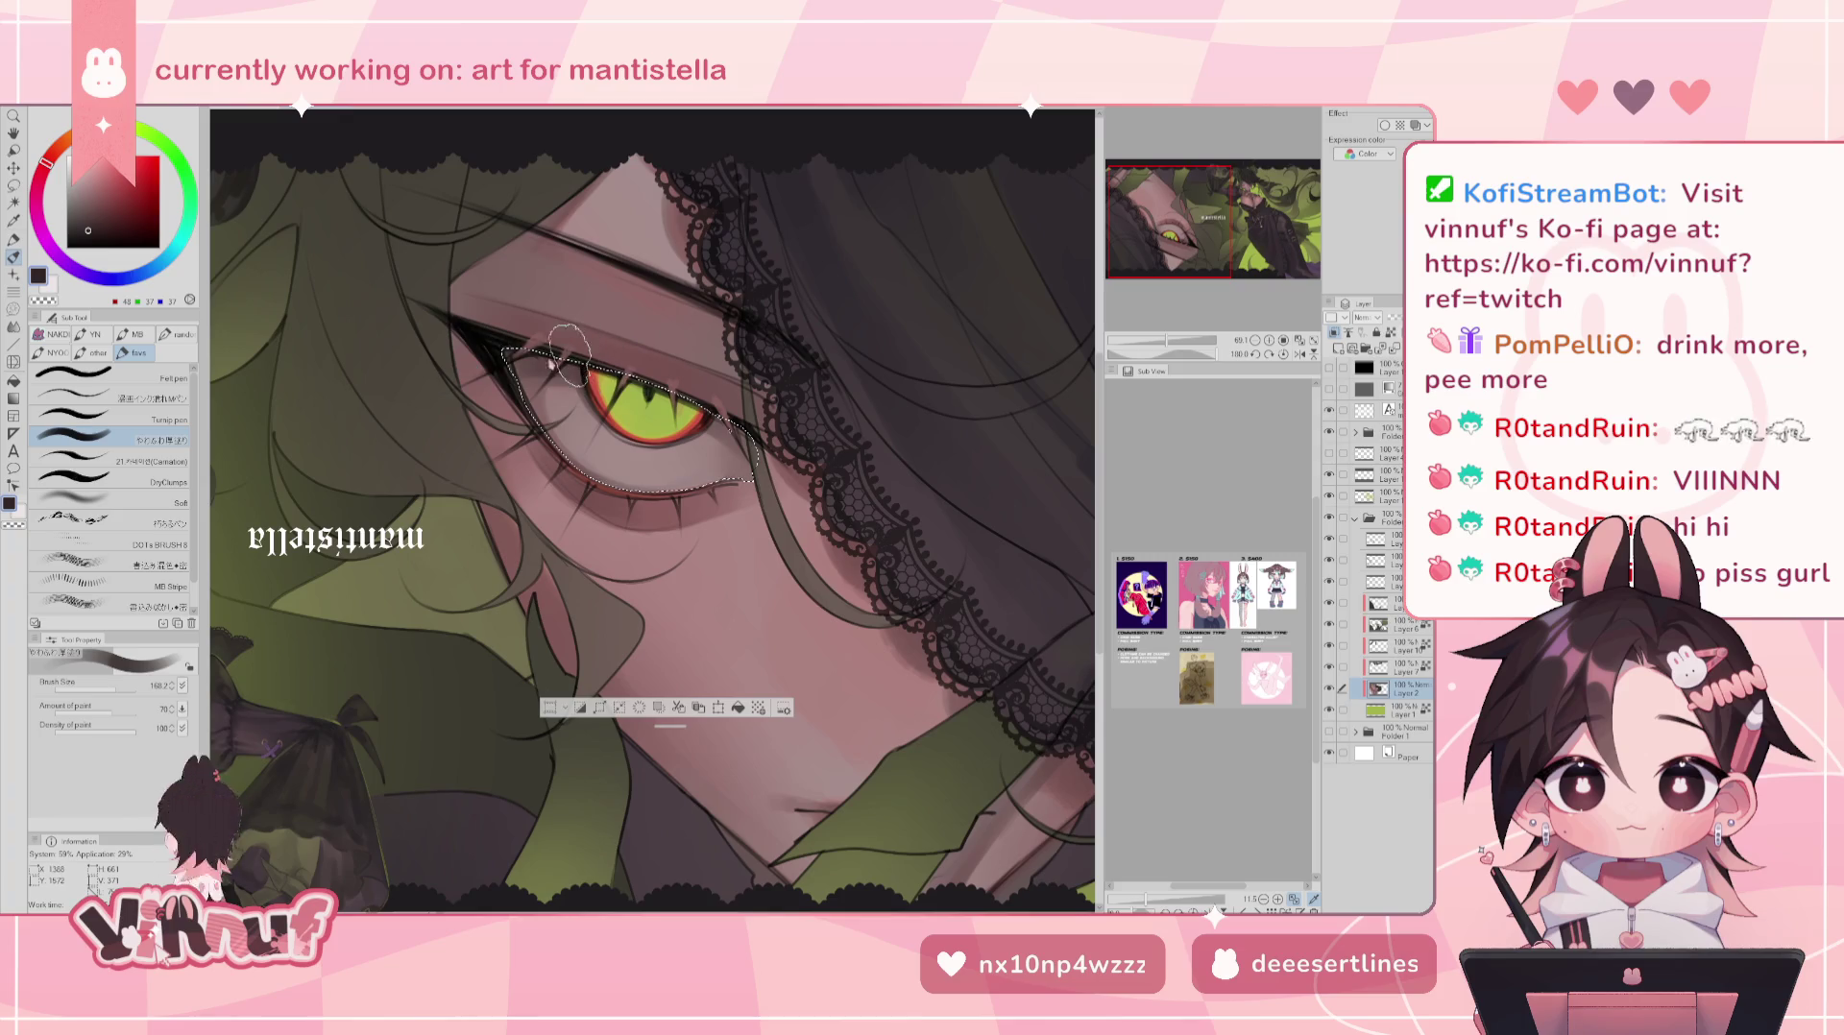
{"action": "left_click", "coordinate": [78, 226]}
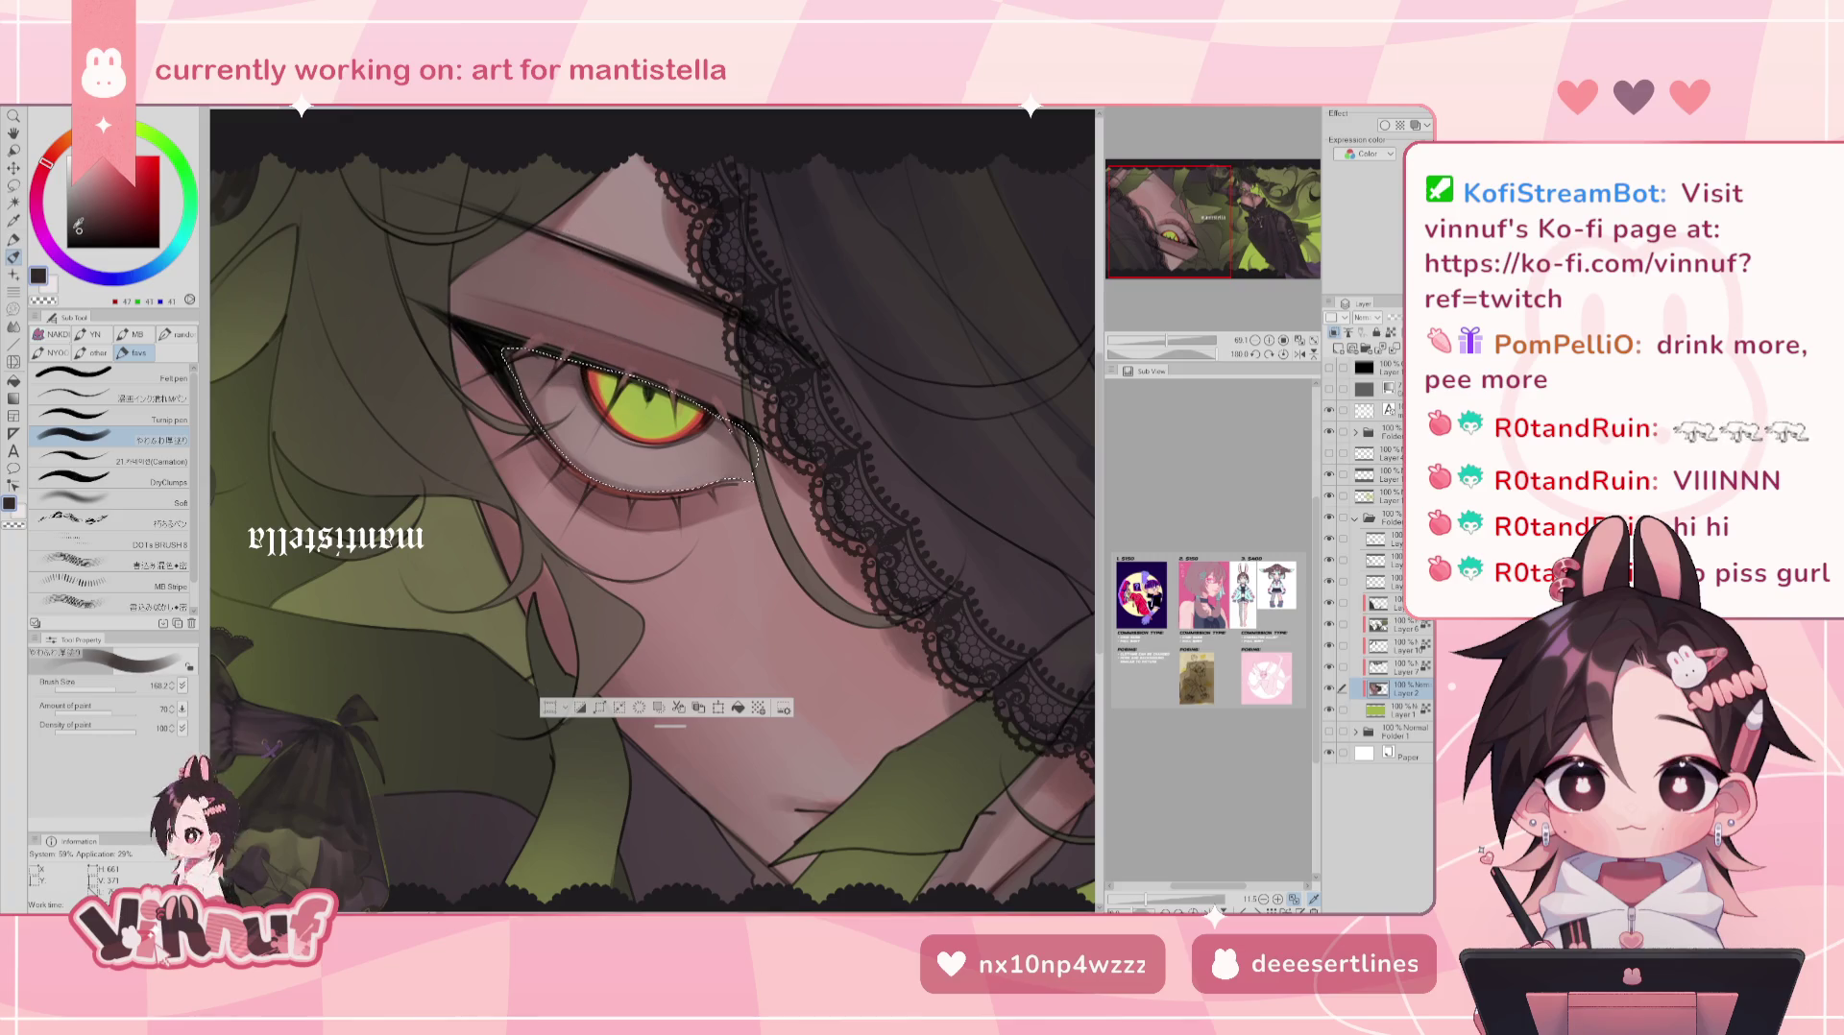
{"action": "left_click", "coordinate": [77, 214]}
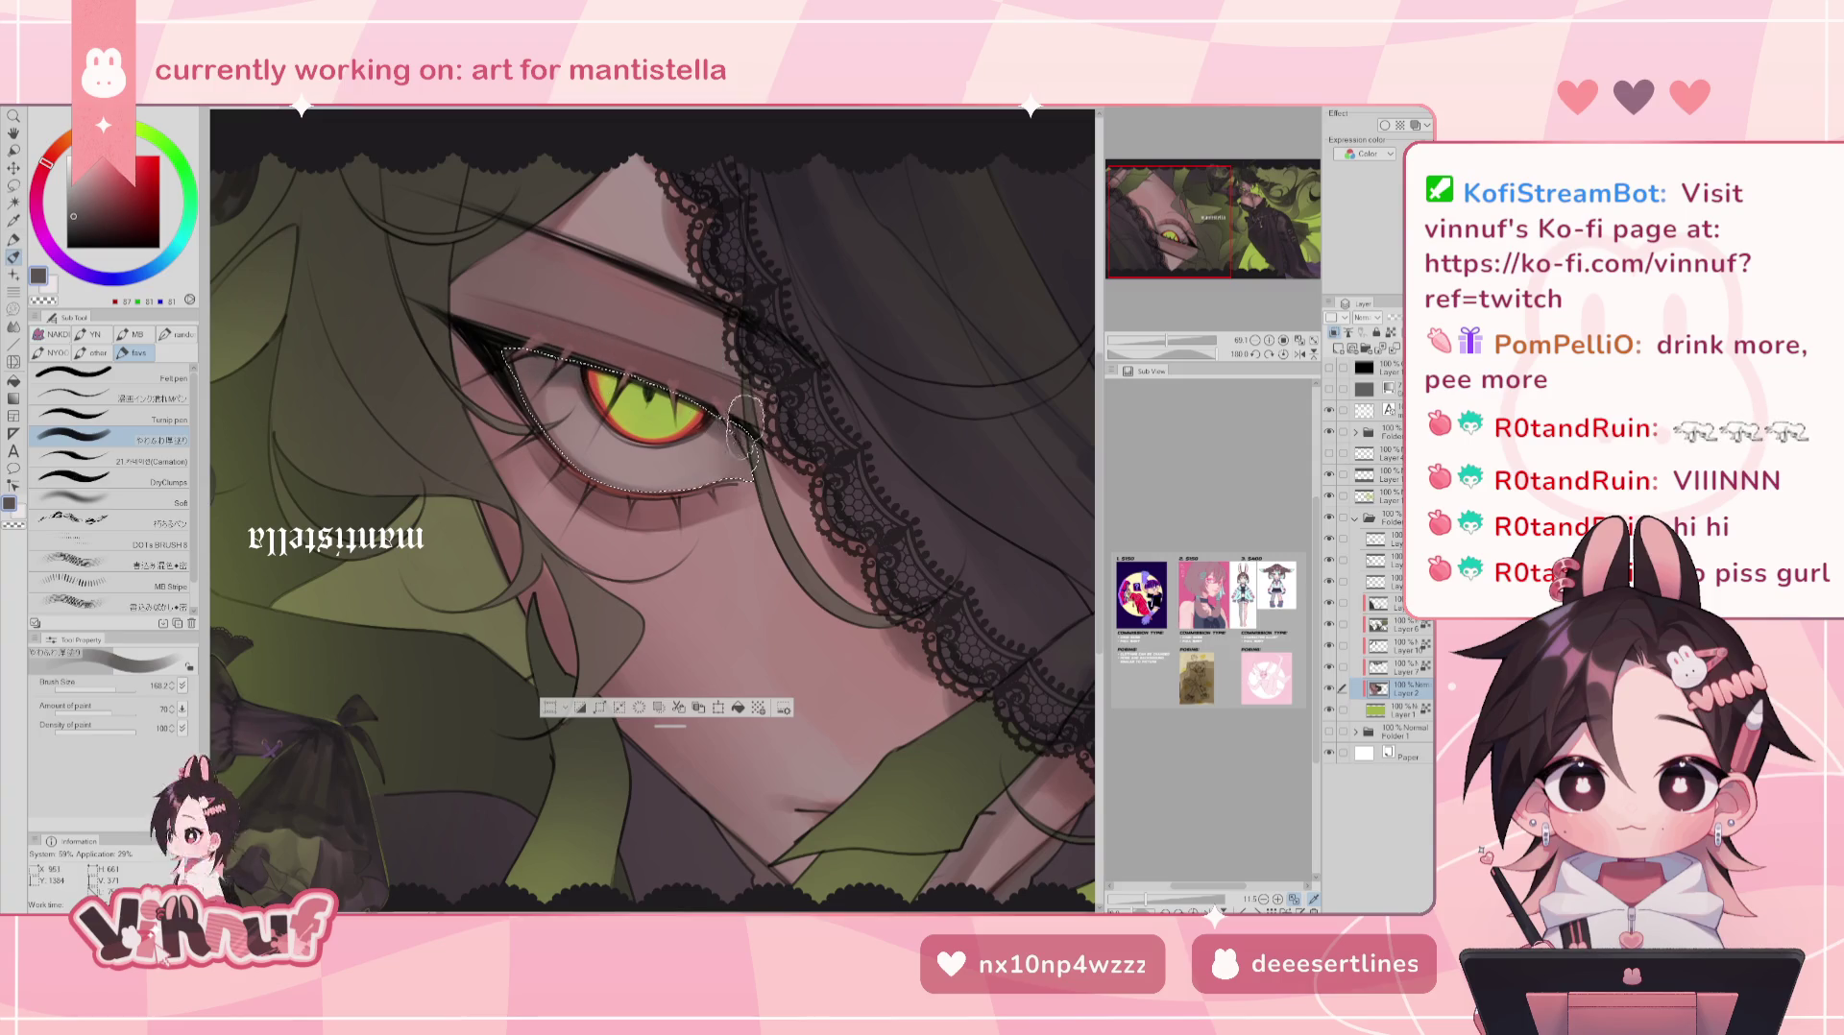
{"action": "key", "text": "ctrl+minus"}
{"action": "left_click_drag", "start_coordinate": [1153, 348], "coordinate": [1156, 346]}
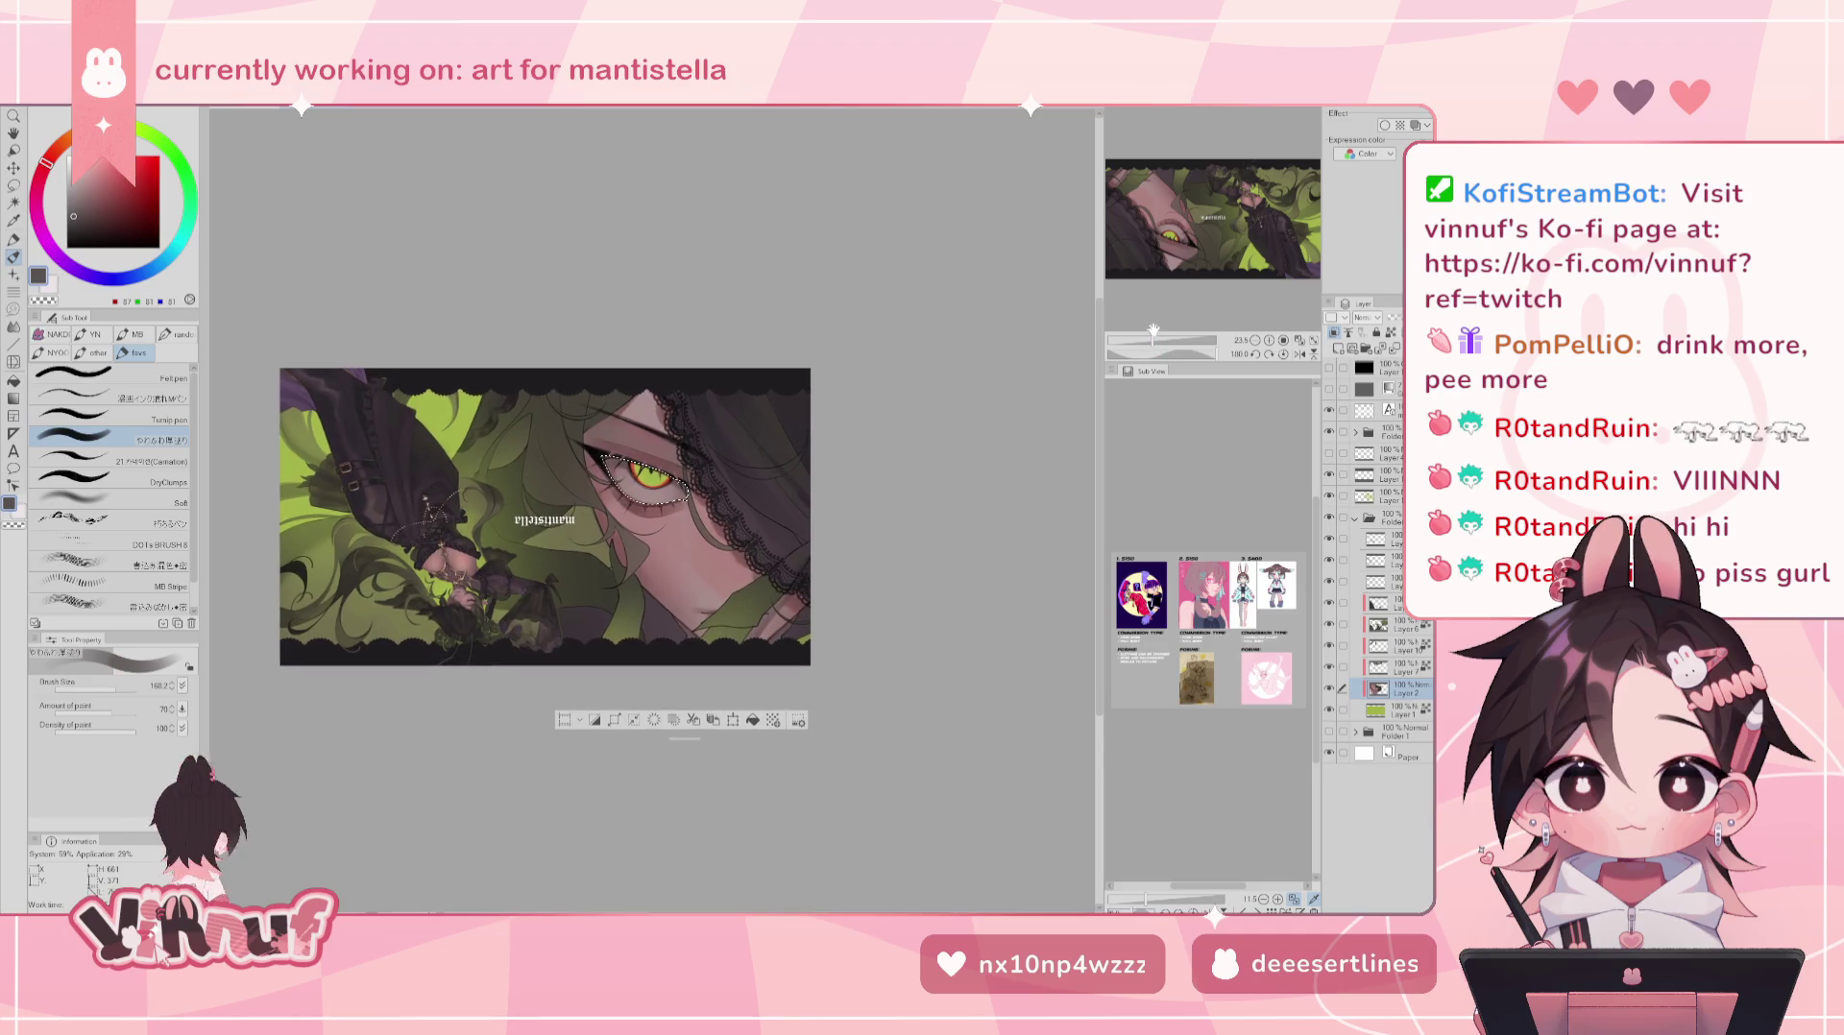
- Unmirror the canvas, then hide and show Layer 2 to compare
{"action": "key", "text": "h"}
{"action": "key", "text": "h"}
{"action": "left_click_drag", "start_coordinate": [1154, 331], "coordinate": [1161, 326]}
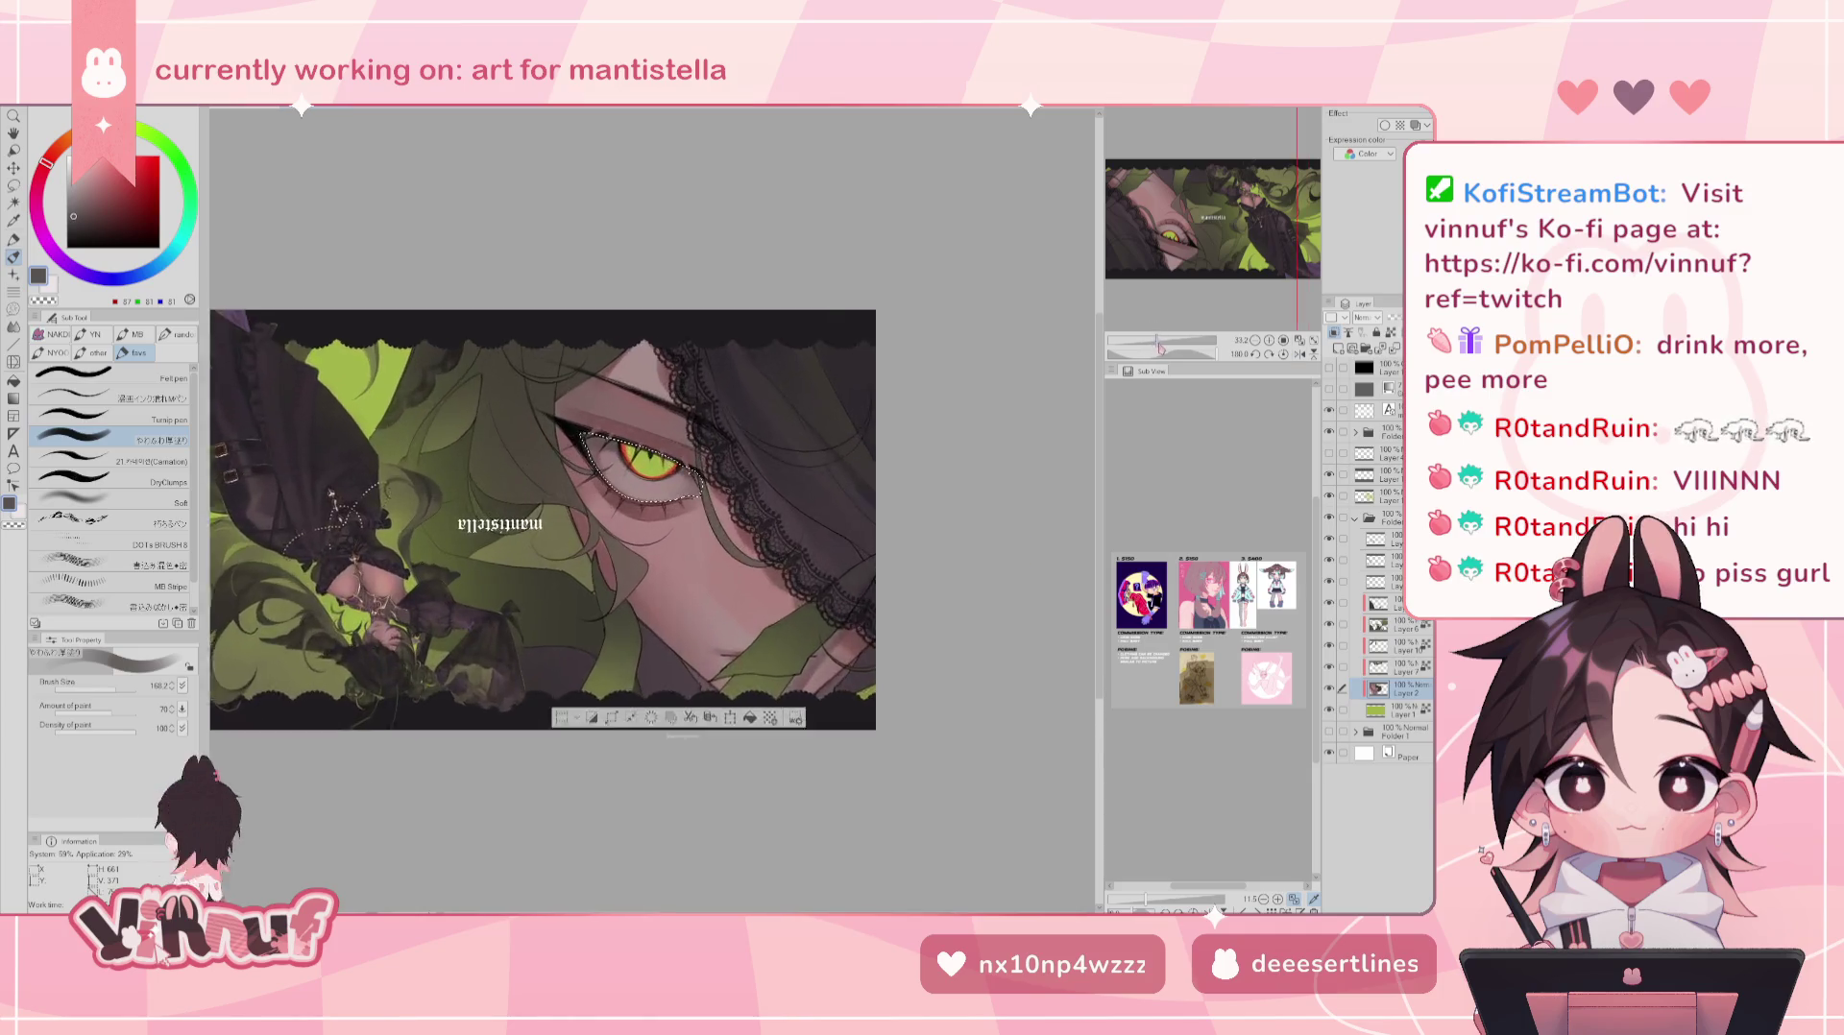
{"action": "scroll", "coordinate": [1164, 324], "scroll_direction": "down", "scroll_amount": 2}
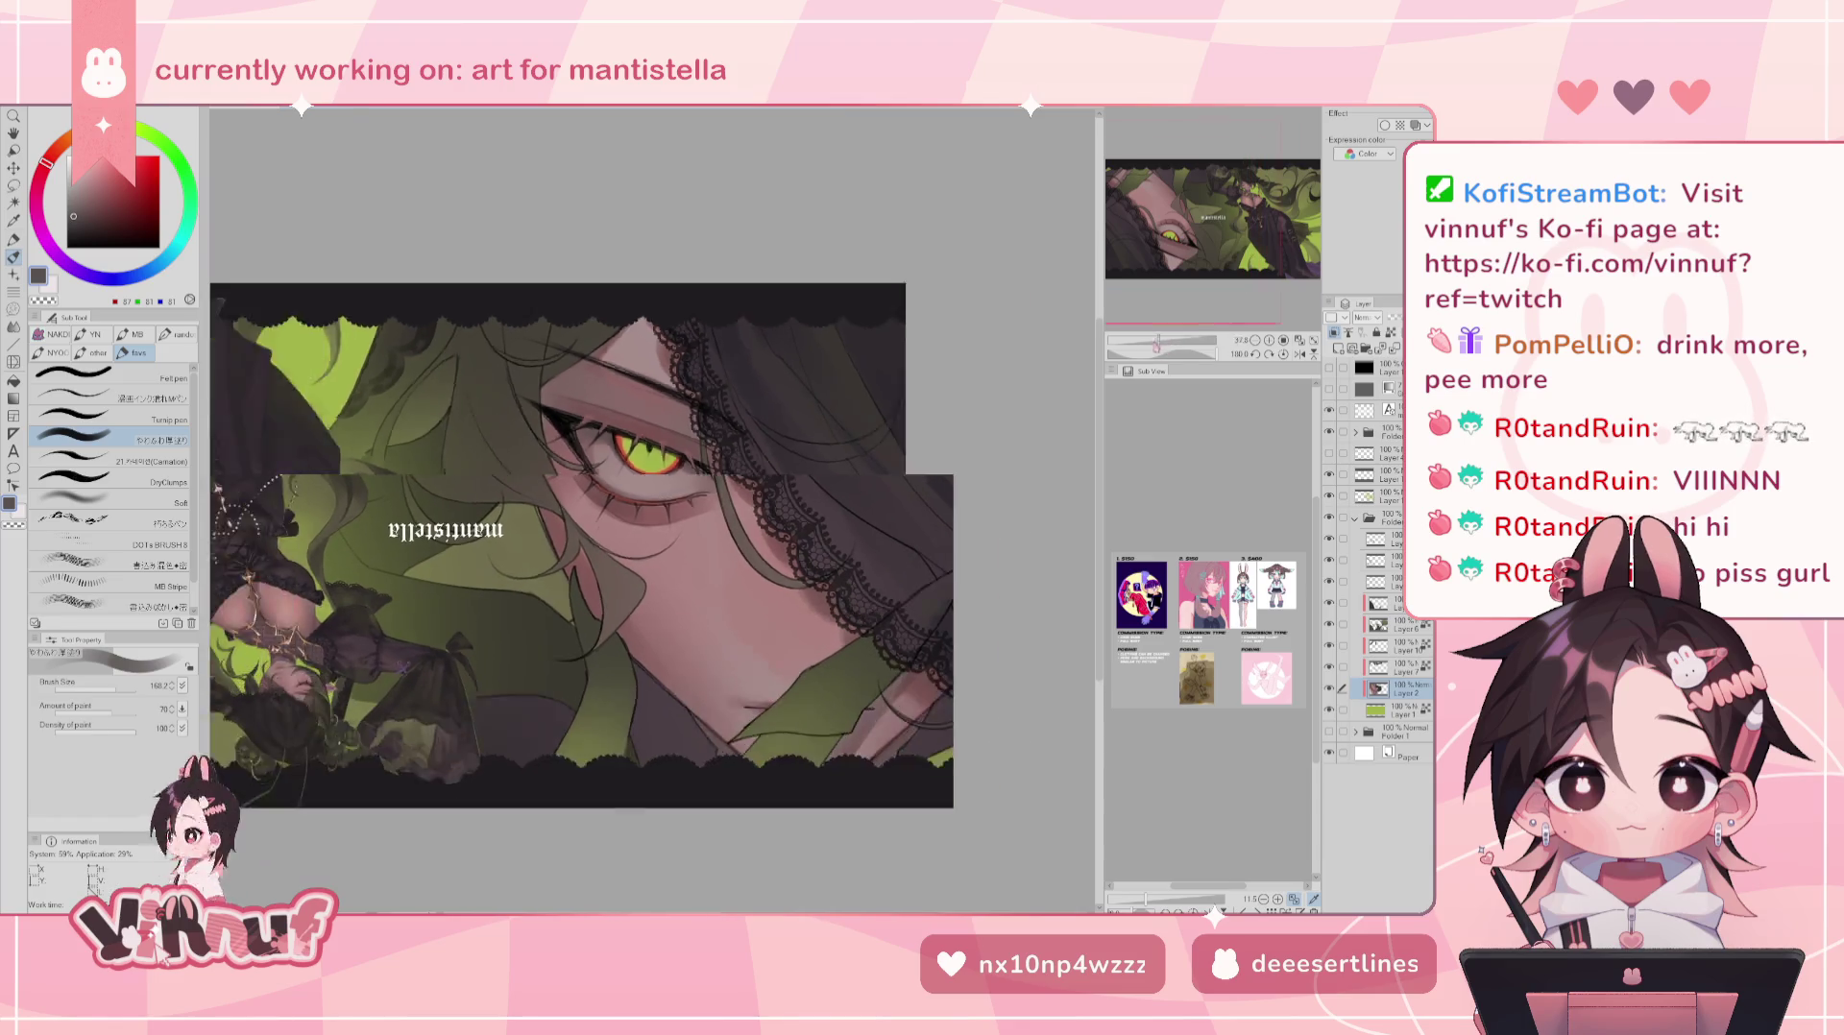
{"action": "scroll", "coordinate": [1169, 322], "scroll_direction": "down", "scroll_amount": 2}
{"action": "scroll", "coordinate": [1174, 321], "scroll_direction": "down", "scroll_amount": 1}
{"action": "left_click", "coordinate": [1330, 688]}
{"action": "left_click", "coordinate": [1331, 689]}
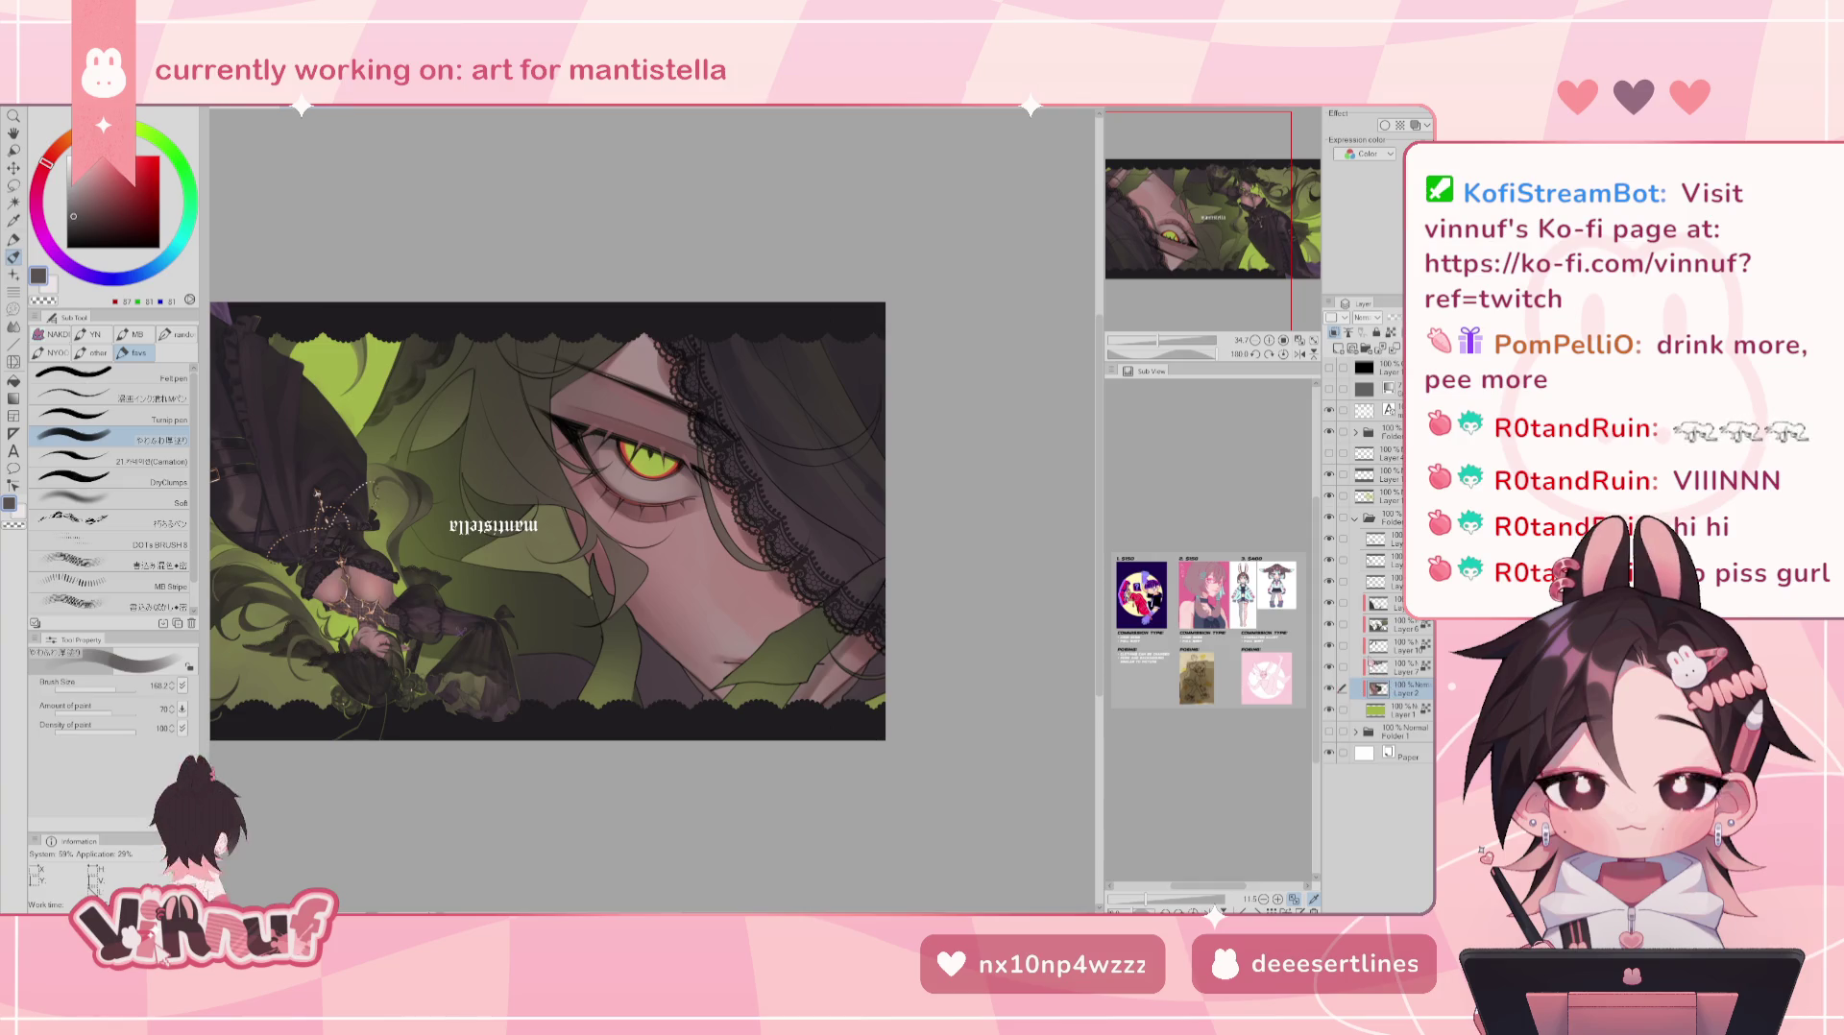
- Sample the green from the foliage and zoom out to the whole canvas
{"action": "left_click_drag", "start_coordinate": [1236, 279], "coordinate": [1245, 285]}
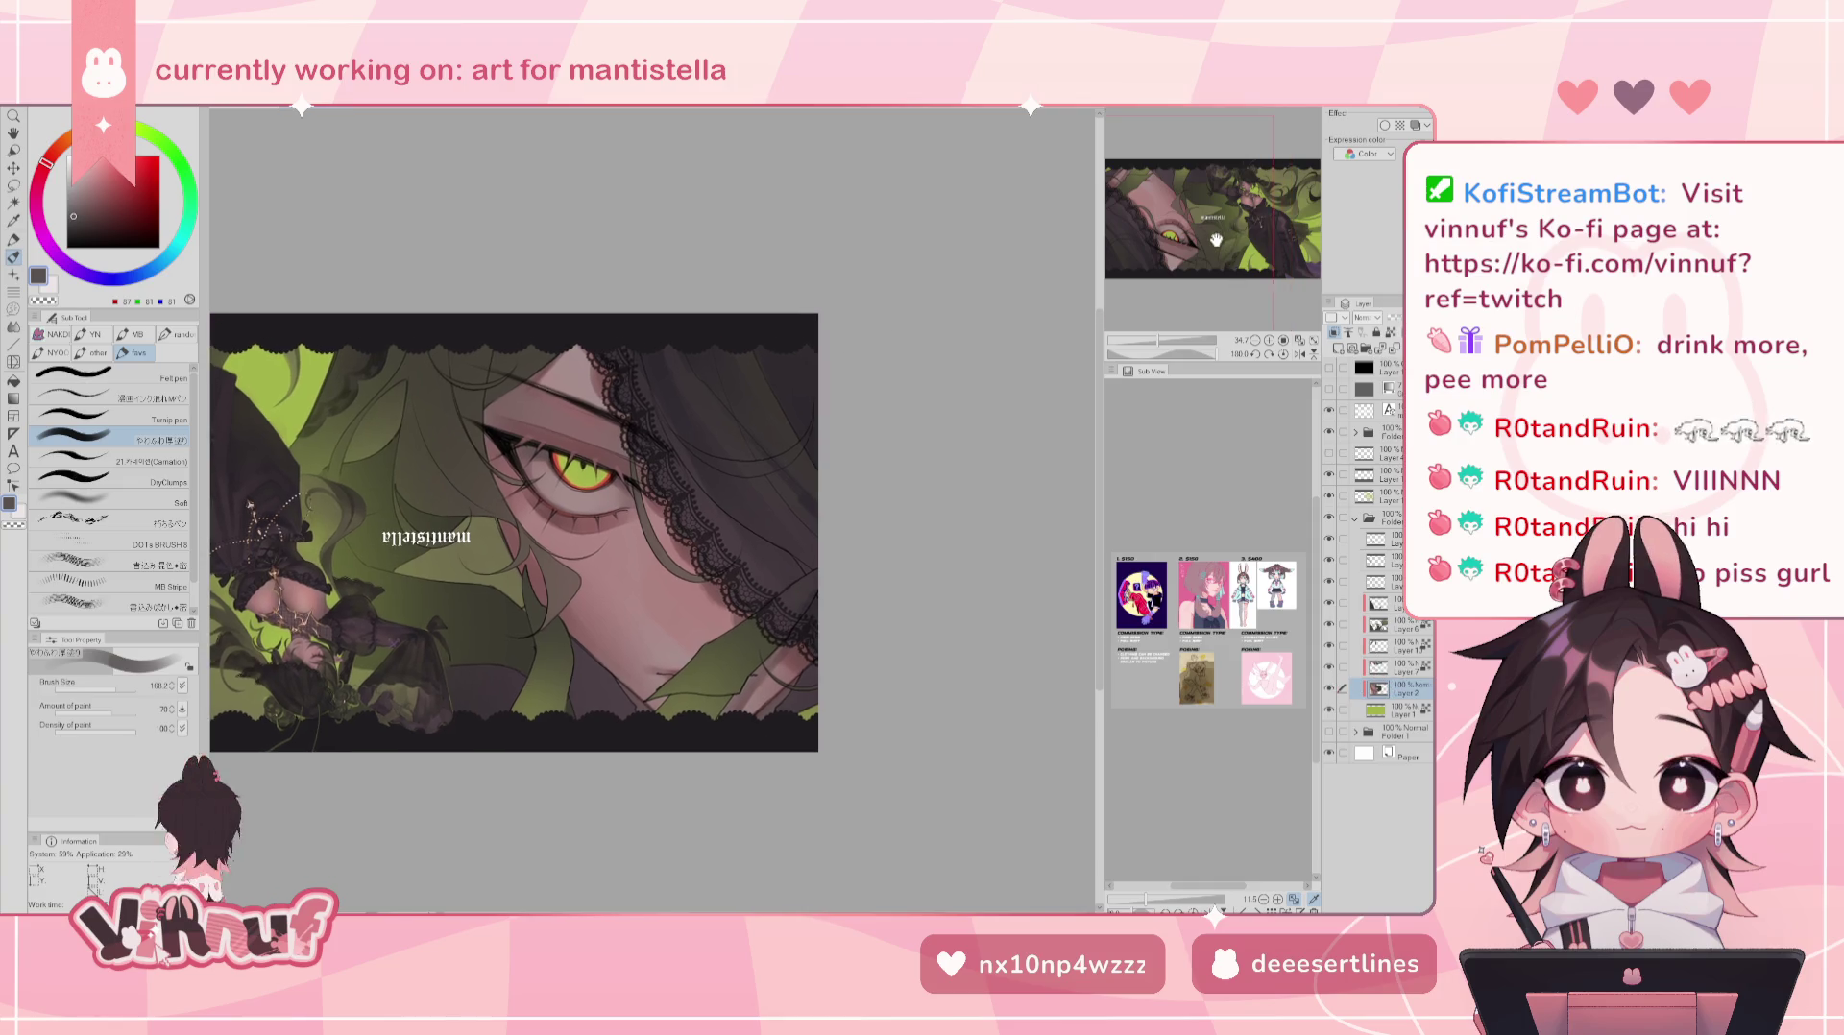
{"action": "left_click", "coordinate": [401, 396], "text": "alt"}
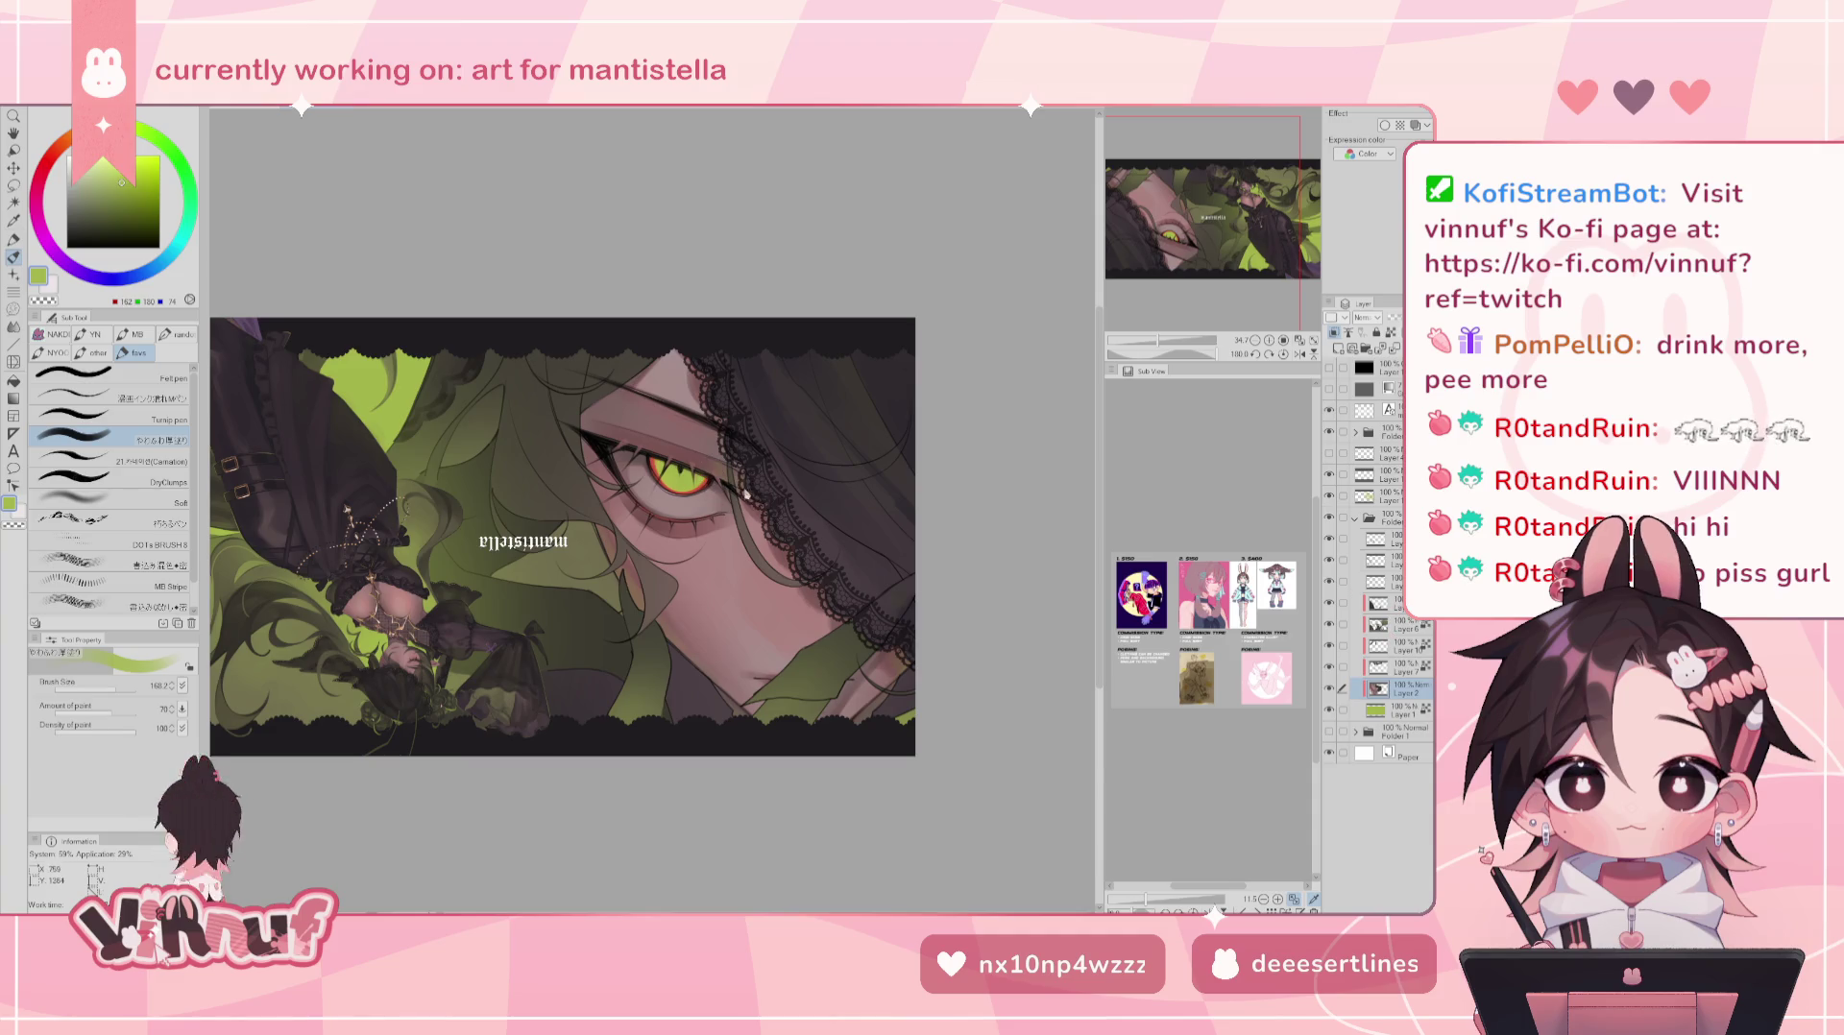
{"action": "left_click_drag", "start_coordinate": [1157, 341], "coordinate": [1166, 341]}
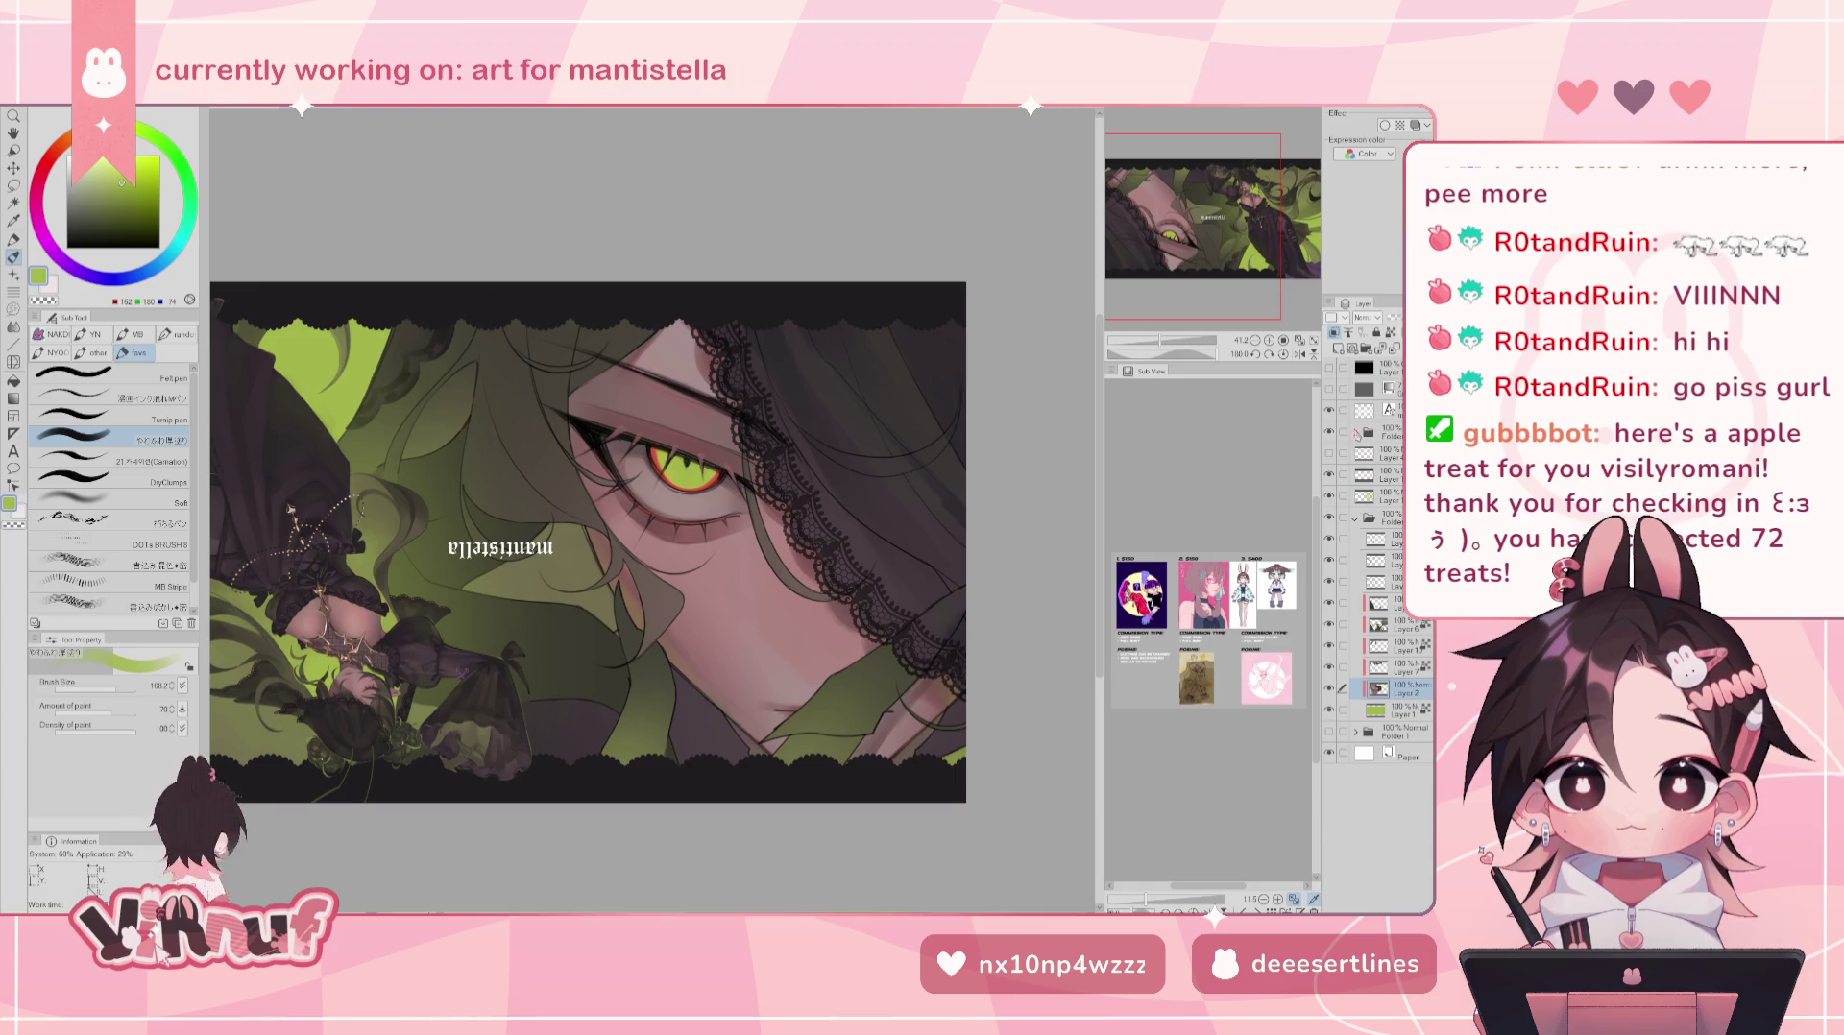
- Expand the figure's layer folder, select its layer, reset rotation, and frame the face and chest
{"action": "left_click", "coordinate": [1355, 433]}
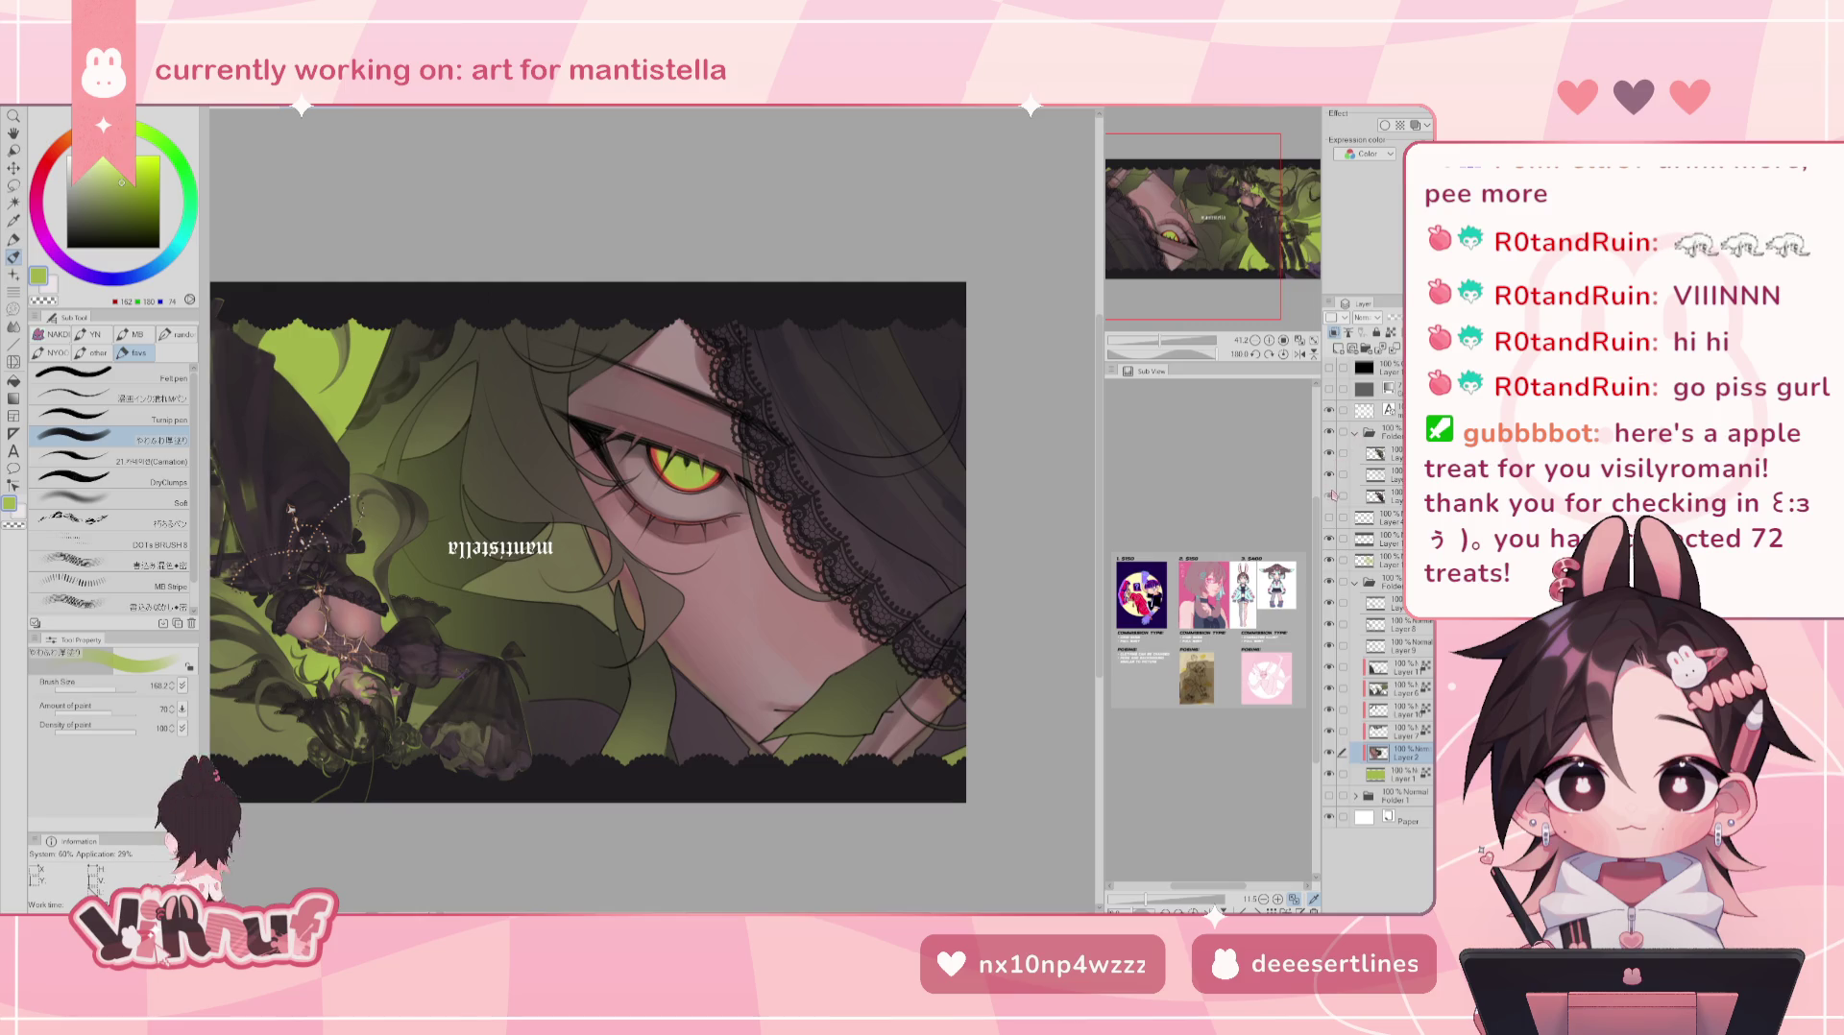
{"action": "left_click", "coordinate": [1342, 455]}
{"action": "left_click", "coordinate": [1342, 453]}
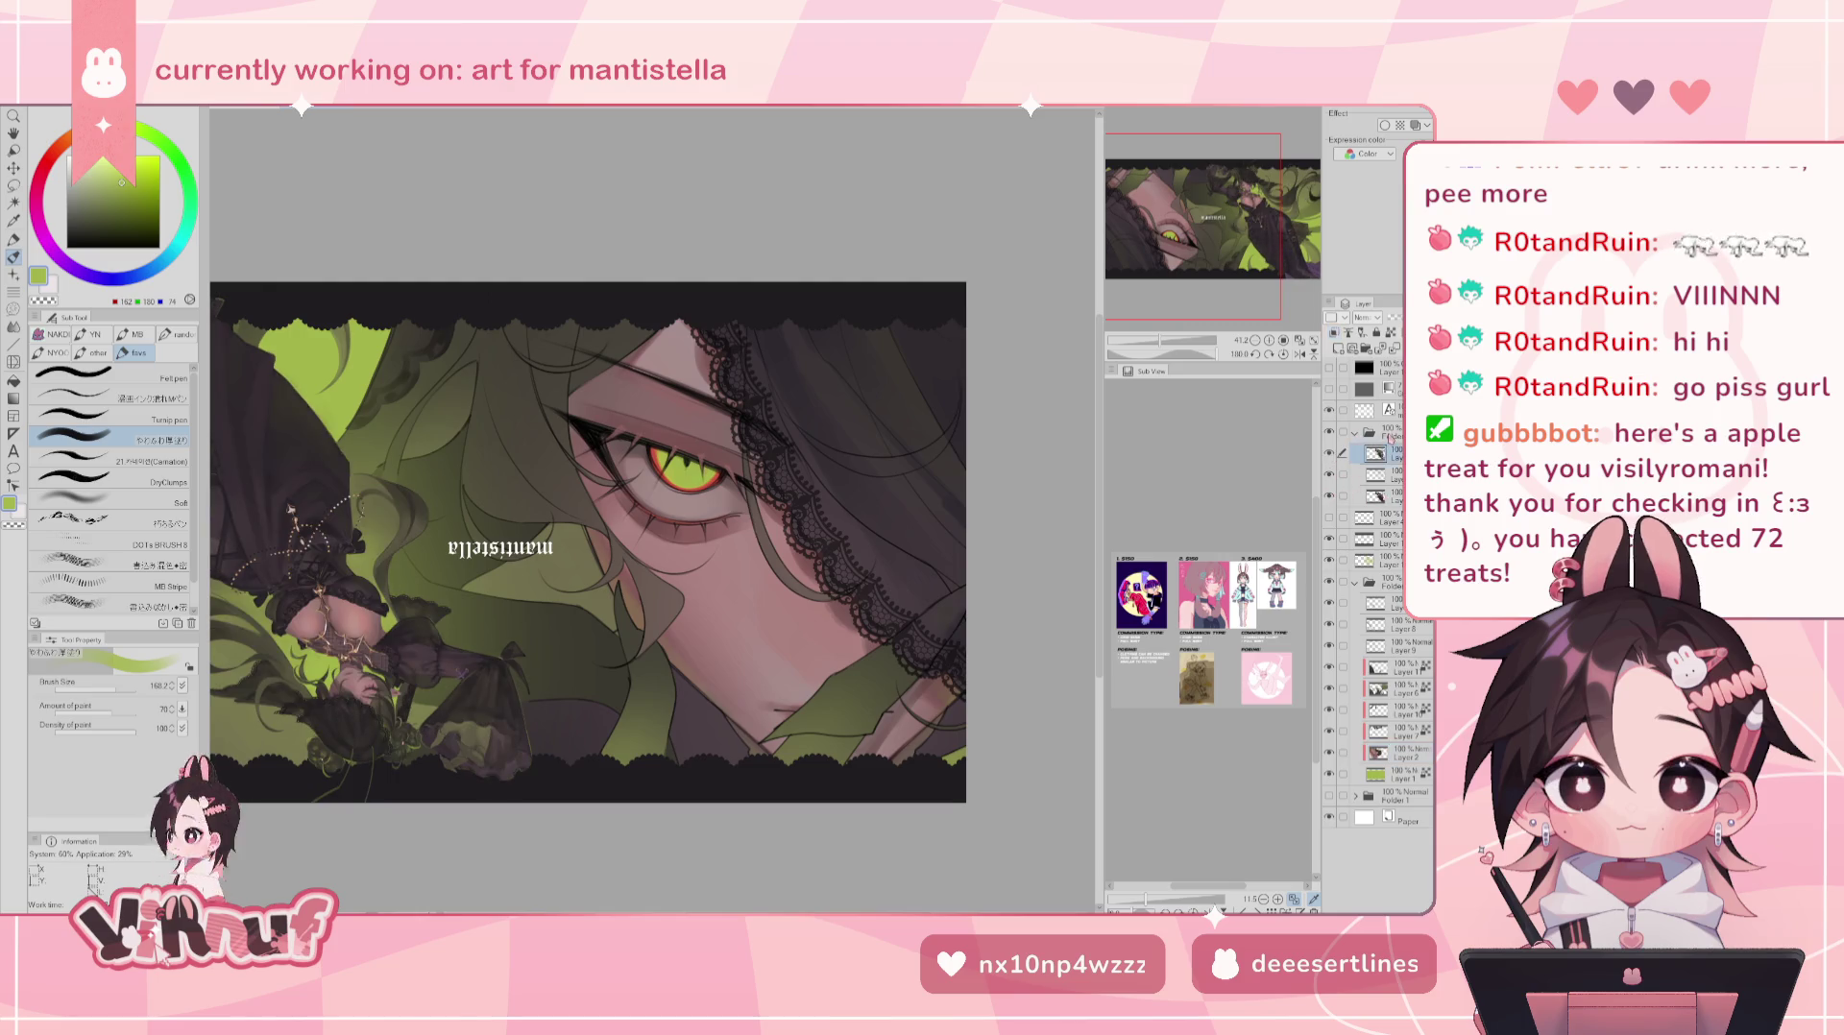
{"action": "left_click", "coordinate": [1275, 356]}
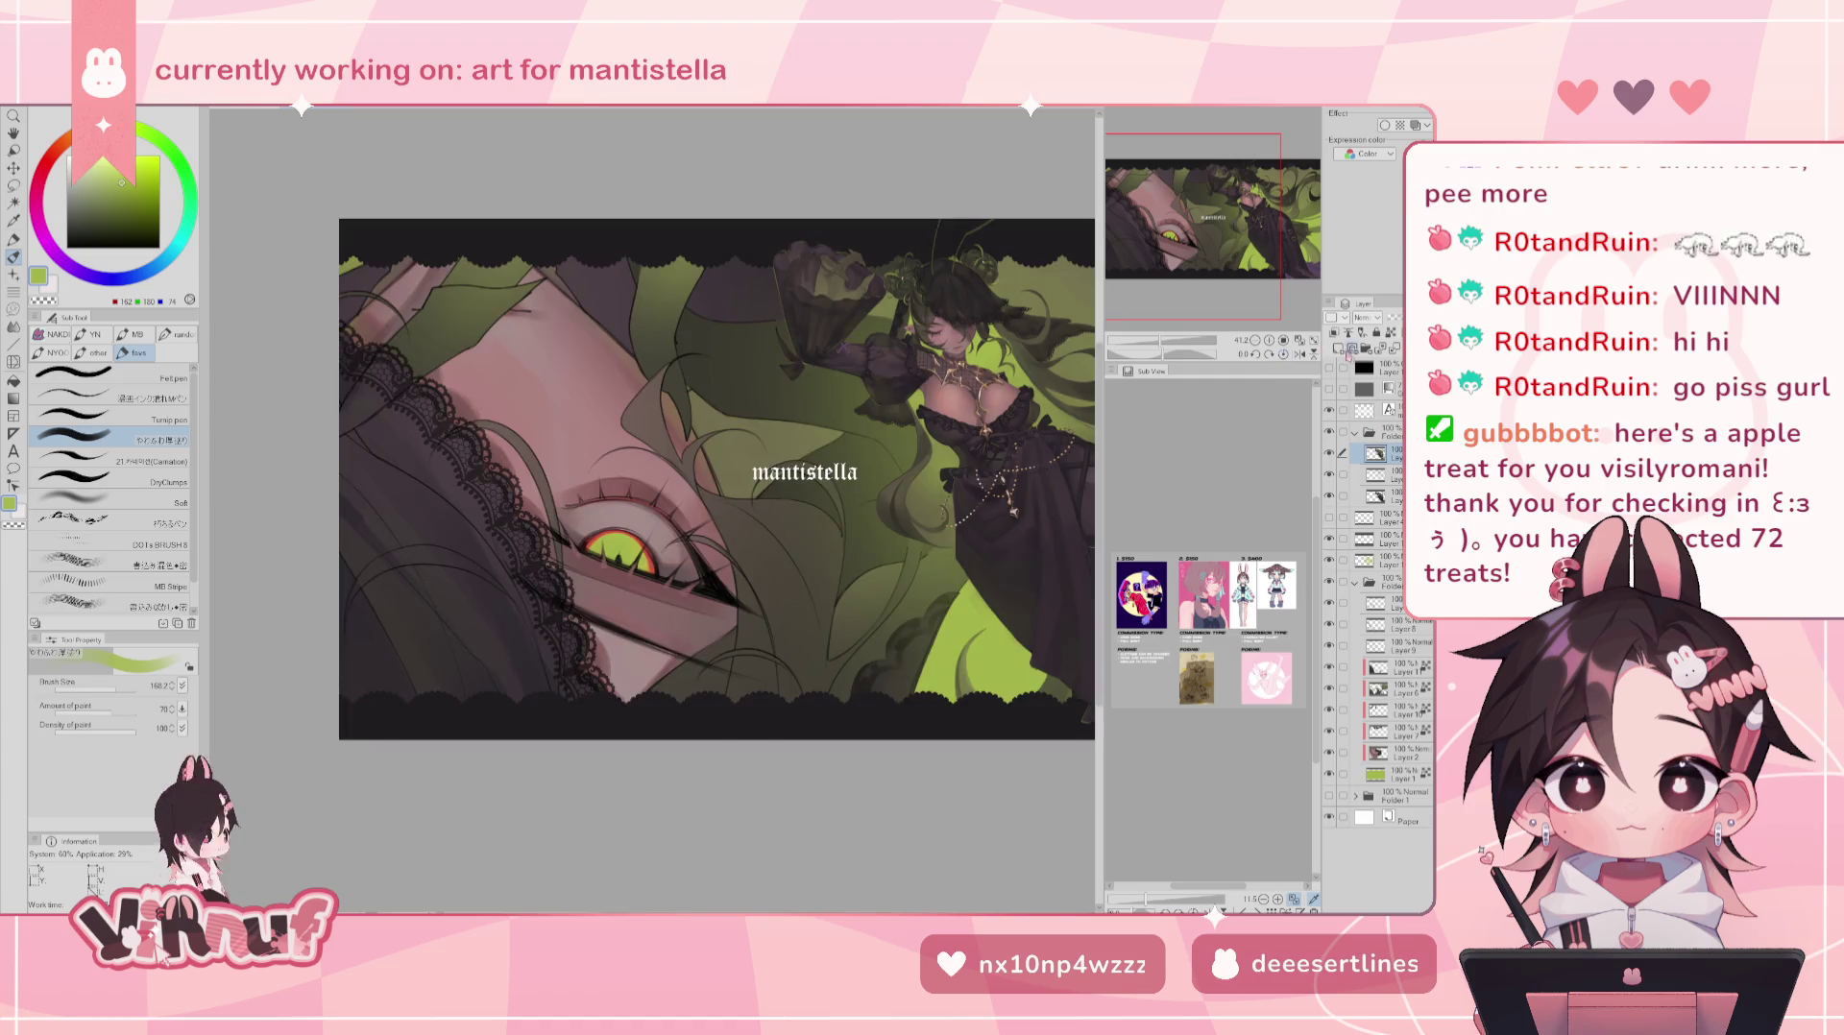
{"action": "scroll", "coordinate": [1205, 267], "scroll_direction": "up", "scroll_amount": 5}
{"action": "left_click_drag", "start_coordinate": [1205, 267], "coordinate": [1249, 183]}
{"action": "left_click_drag", "start_coordinate": [1191, 342], "coordinate": [1187, 342]}
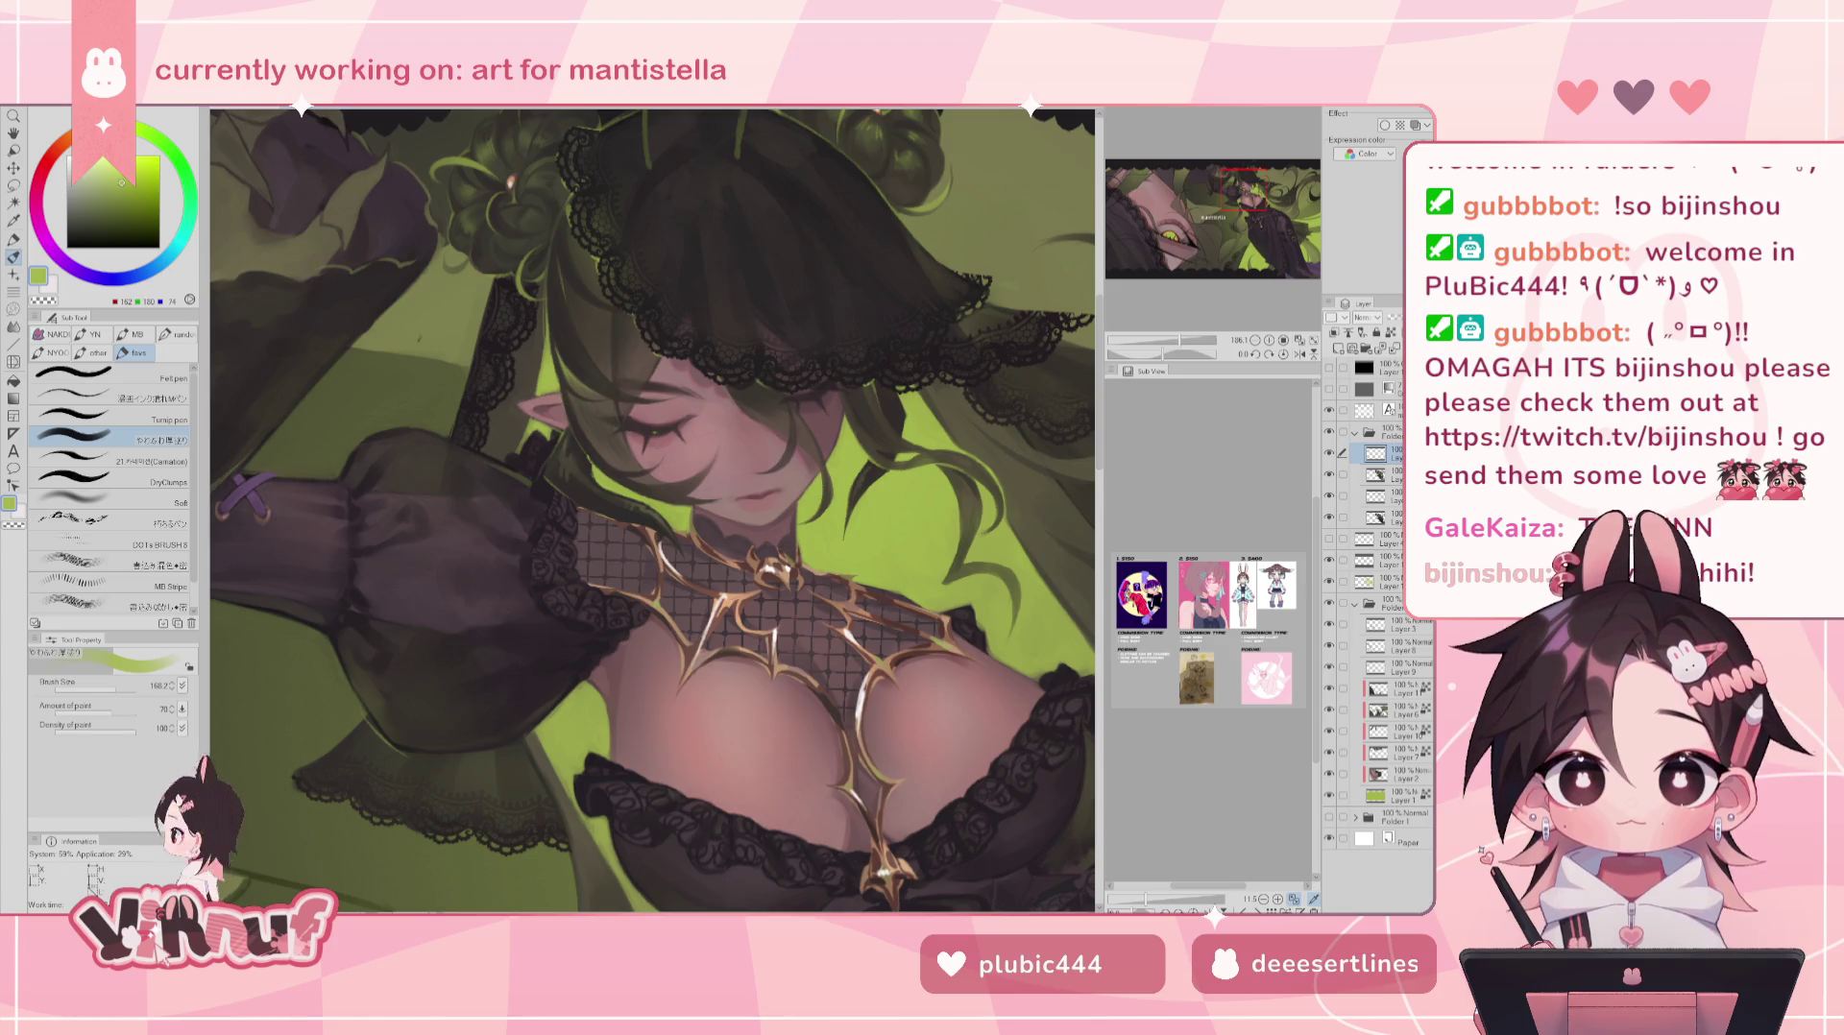
- Show the hidden layer and select the layer above it for brush painting
{"action": "left_click_drag", "start_coordinate": [1233, 197], "coordinate": [1226, 191]}
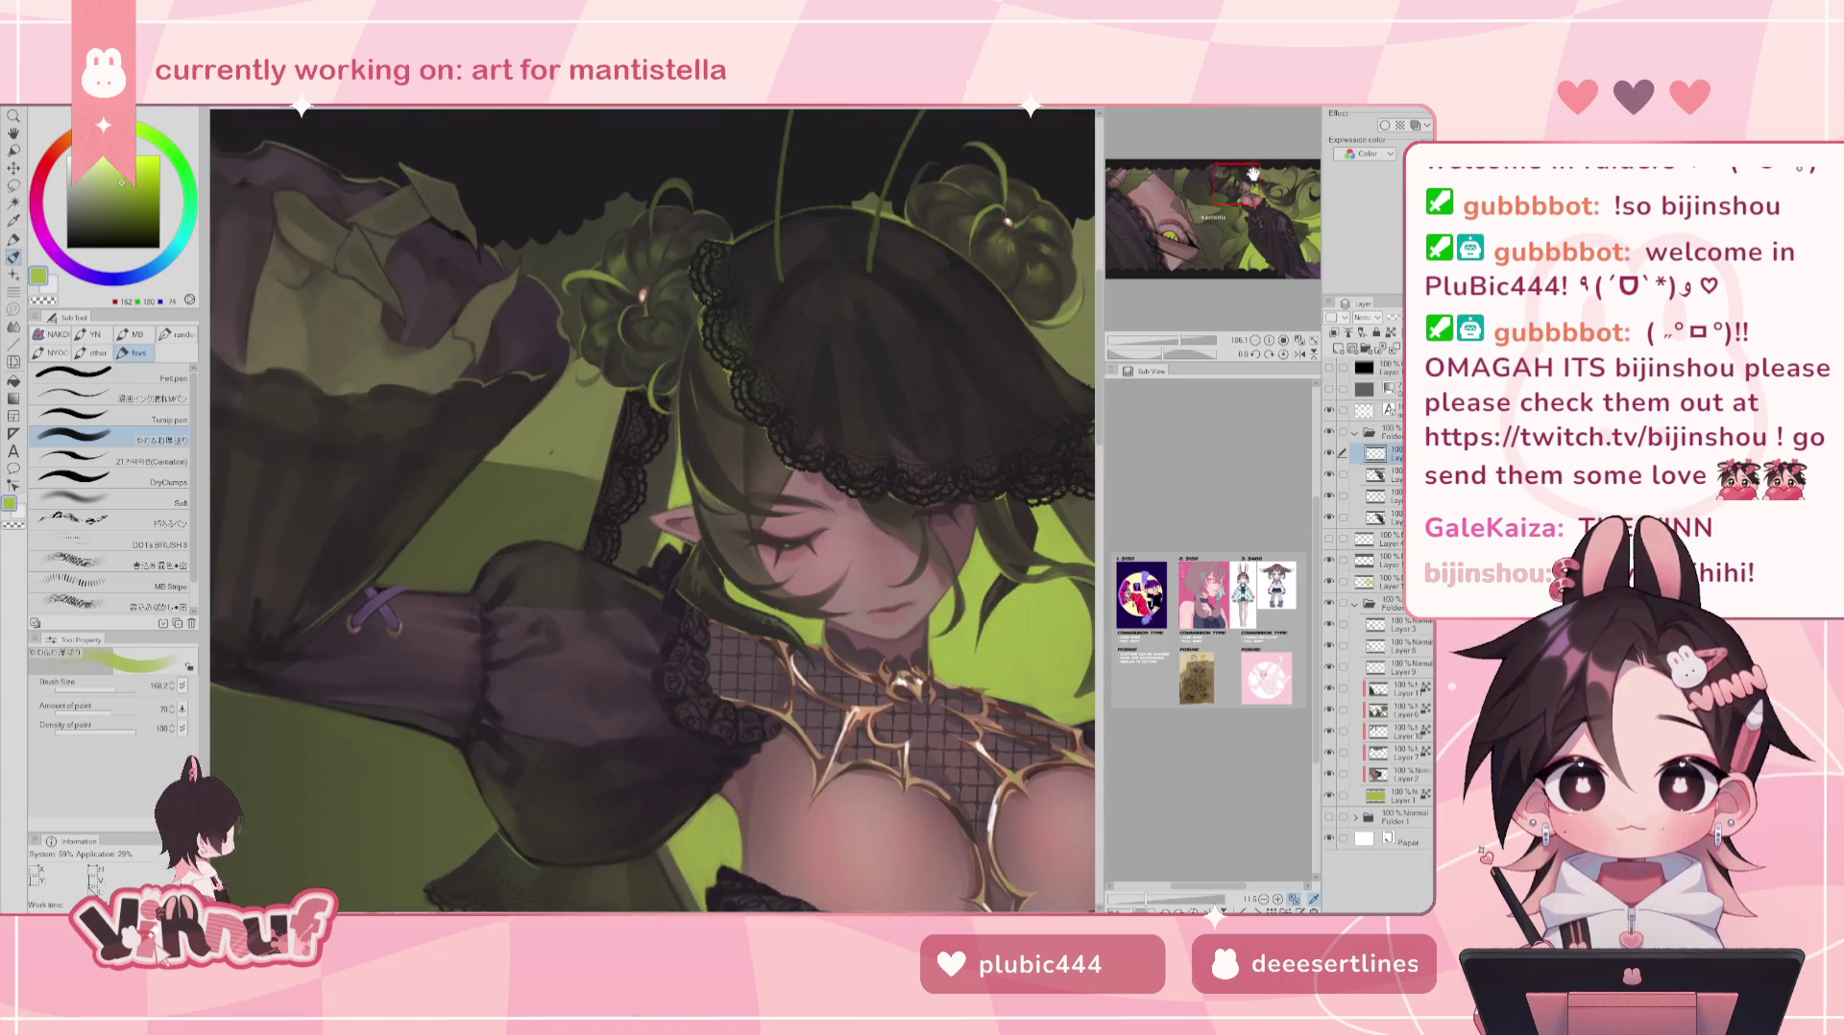
{"action": "left_click", "coordinate": [1331, 474]}
{"action": "left_click", "coordinate": [1376, 475]}
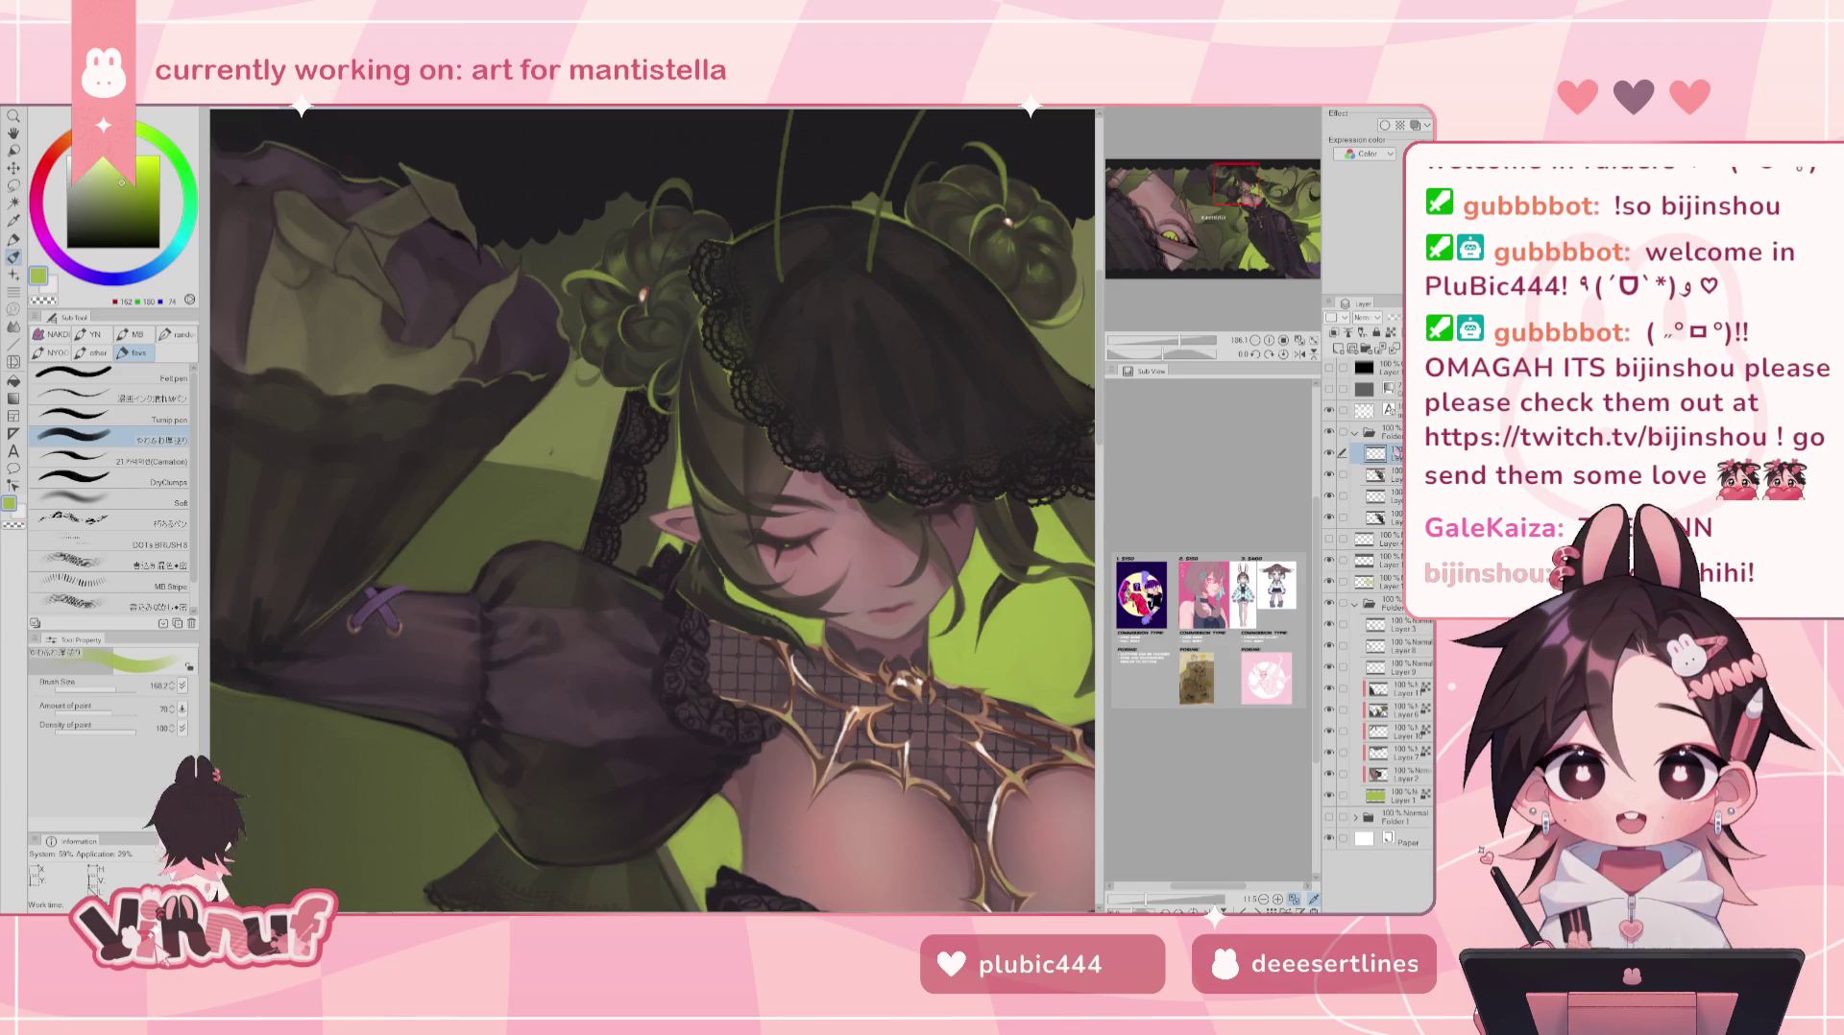
{"action": "key", "text": "e"}
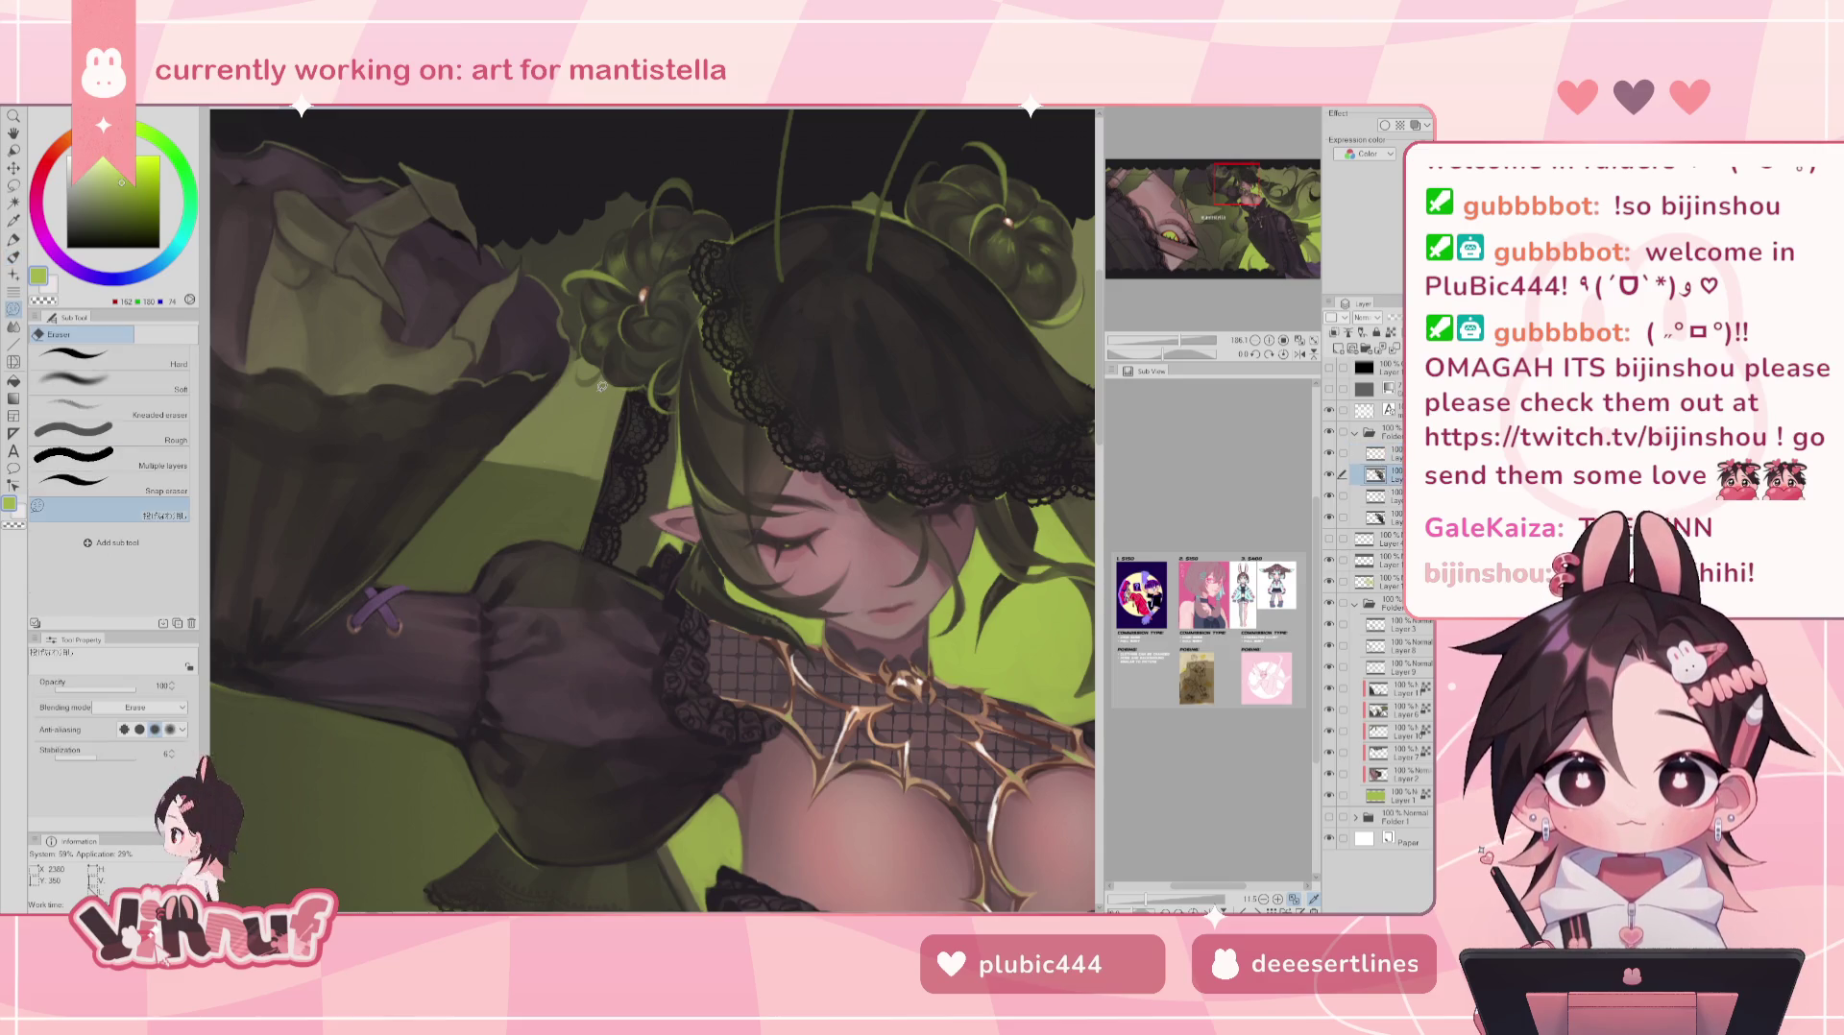
{"action": "left_click", "coordinate": [1365, 452]}
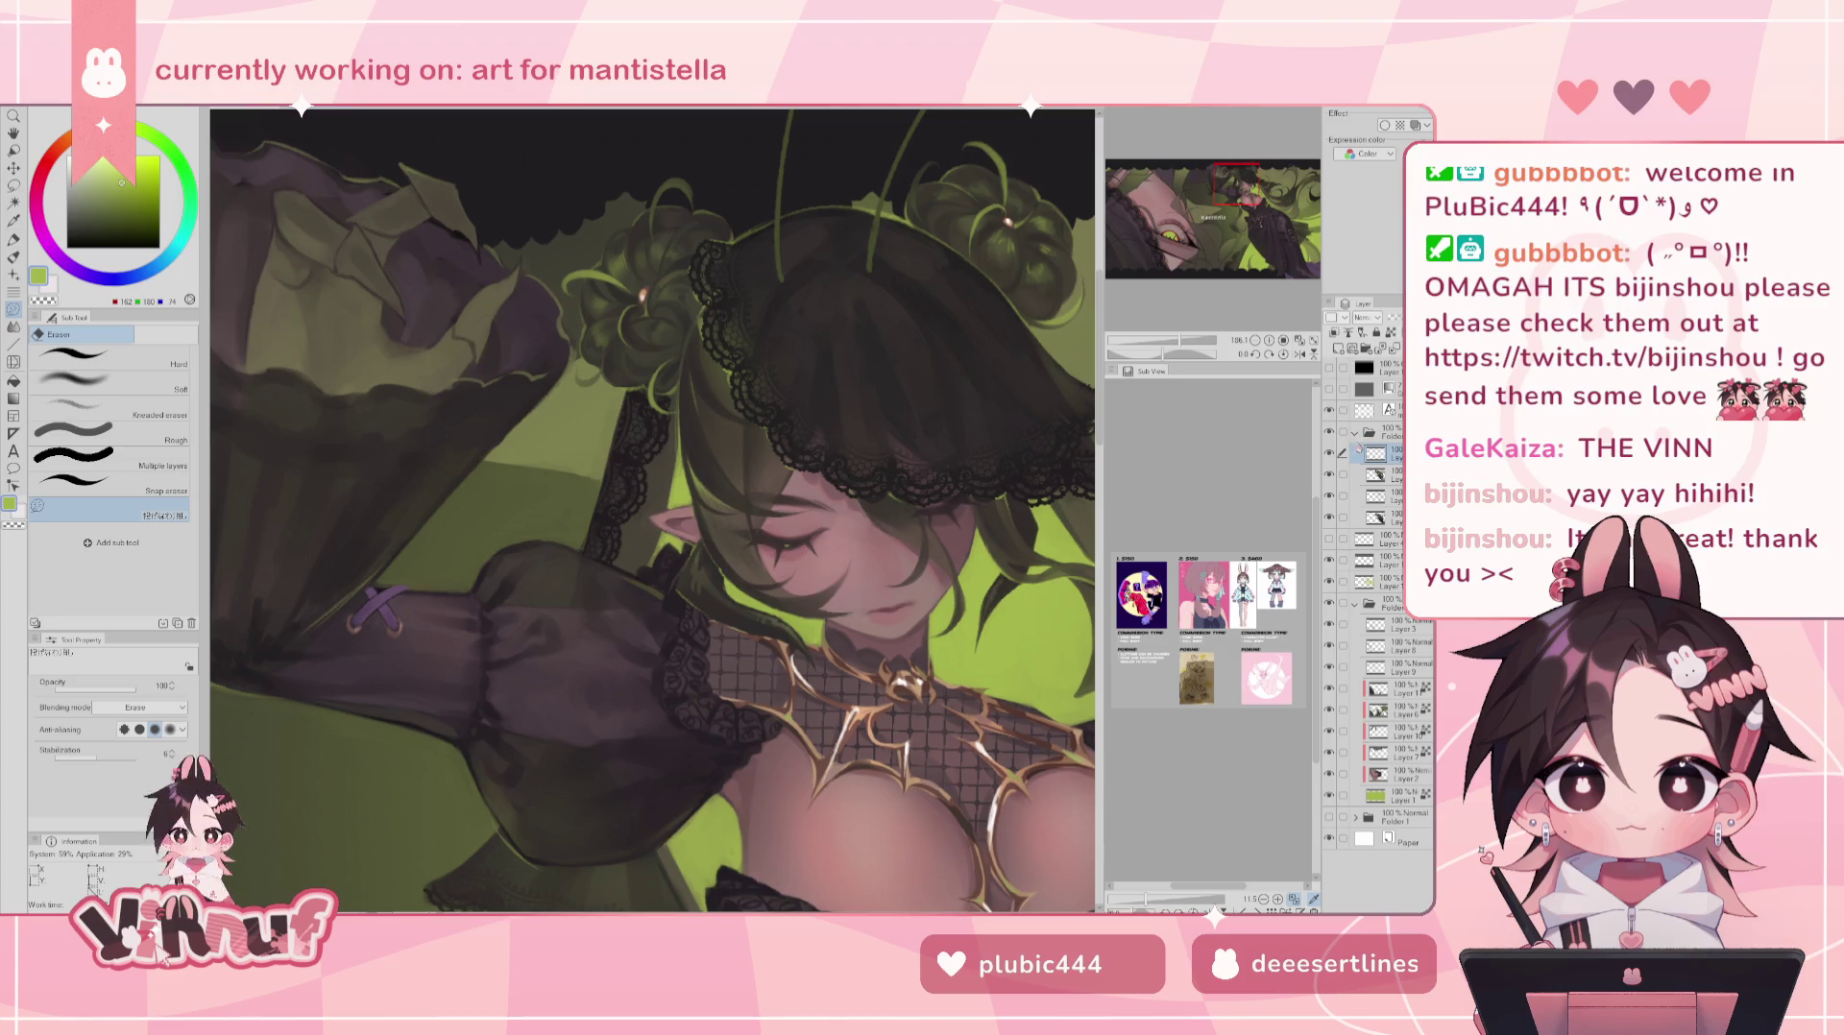
{"action": "key", "text": "b"}
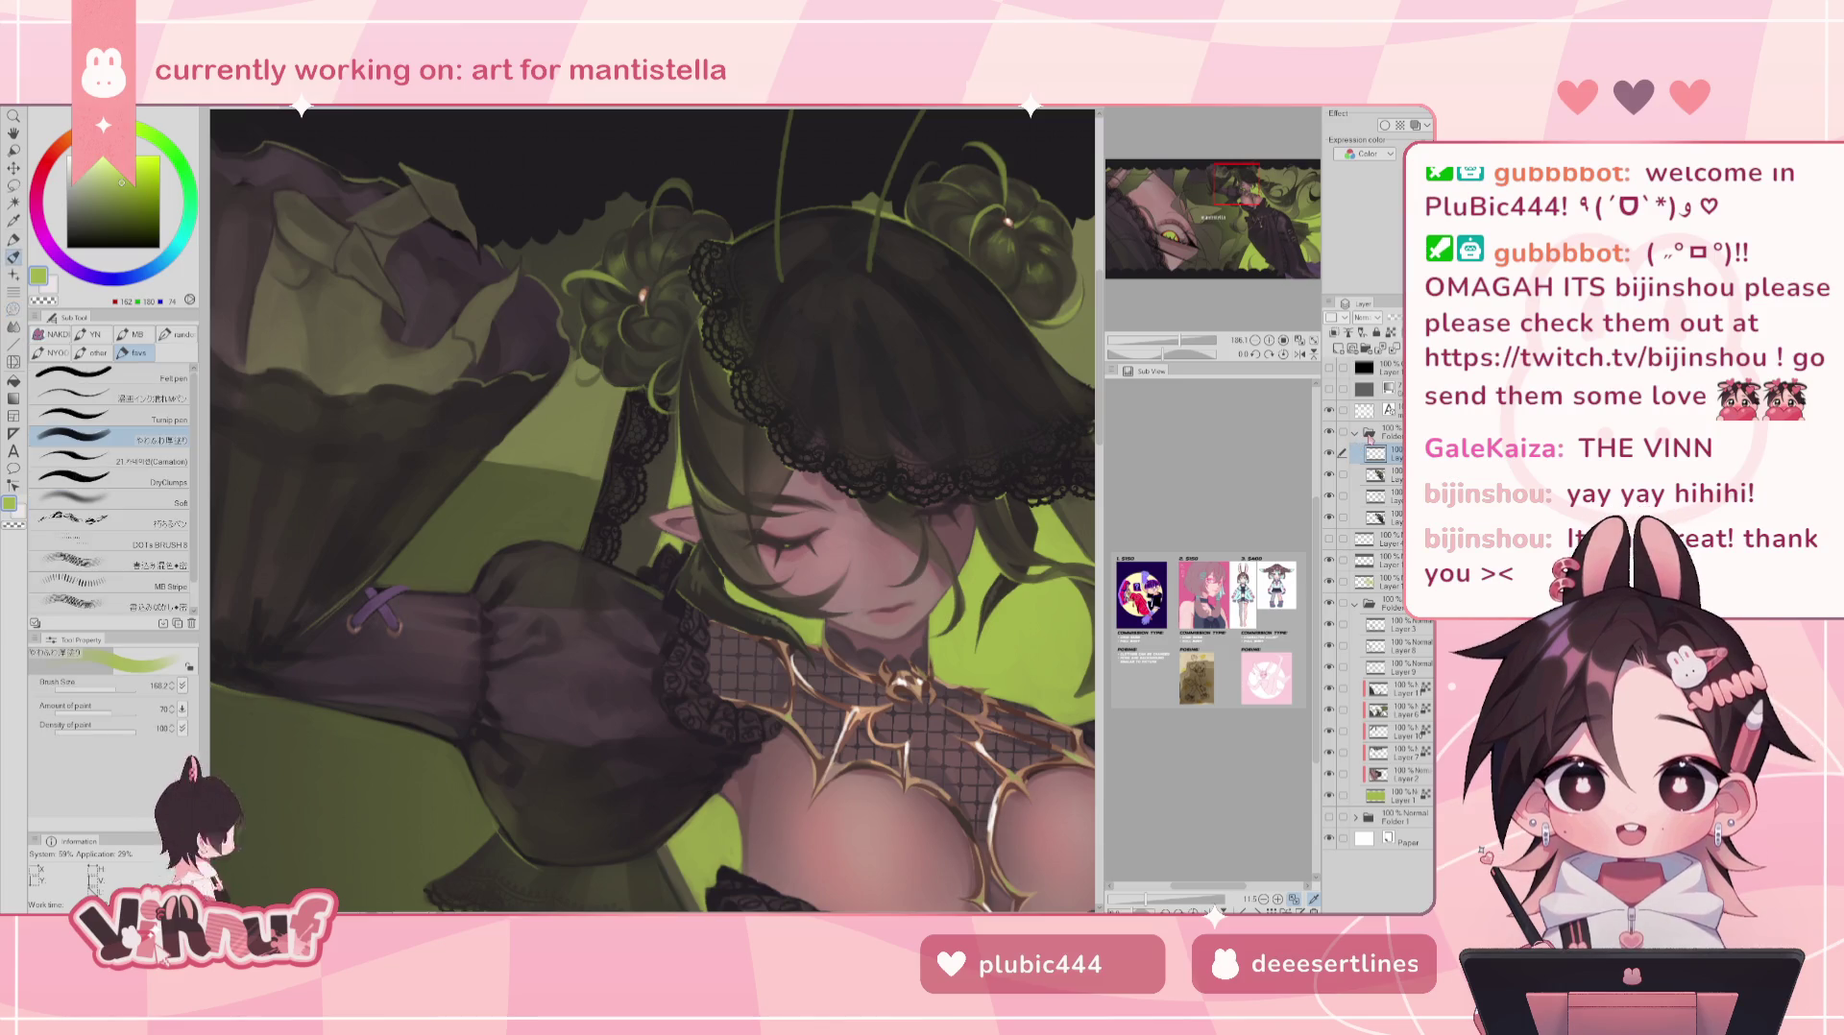
{"action": "left_click_drag", "start_coordinate": [1234, 199], "coordinate": [1244, 203]}
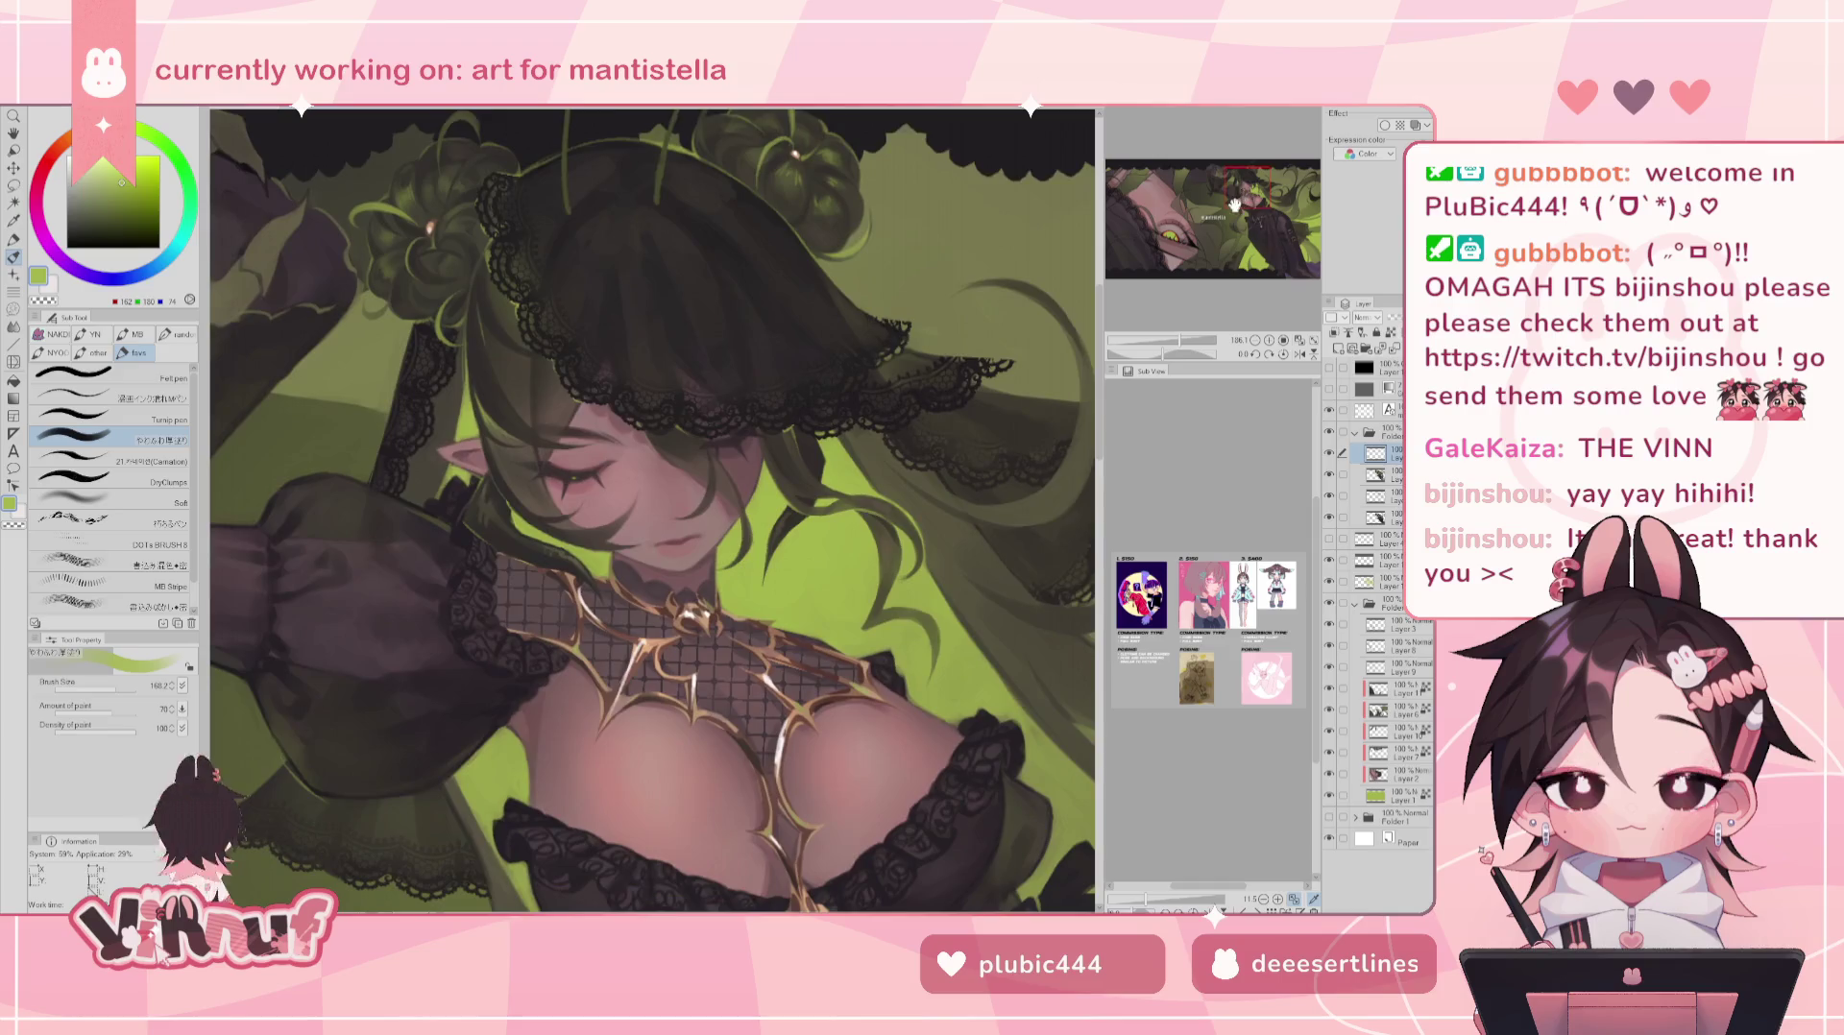
- Pick a muted grey purple and shrink the brush for detail work
{"action": "left_click", "coordinate": [74, 271]}
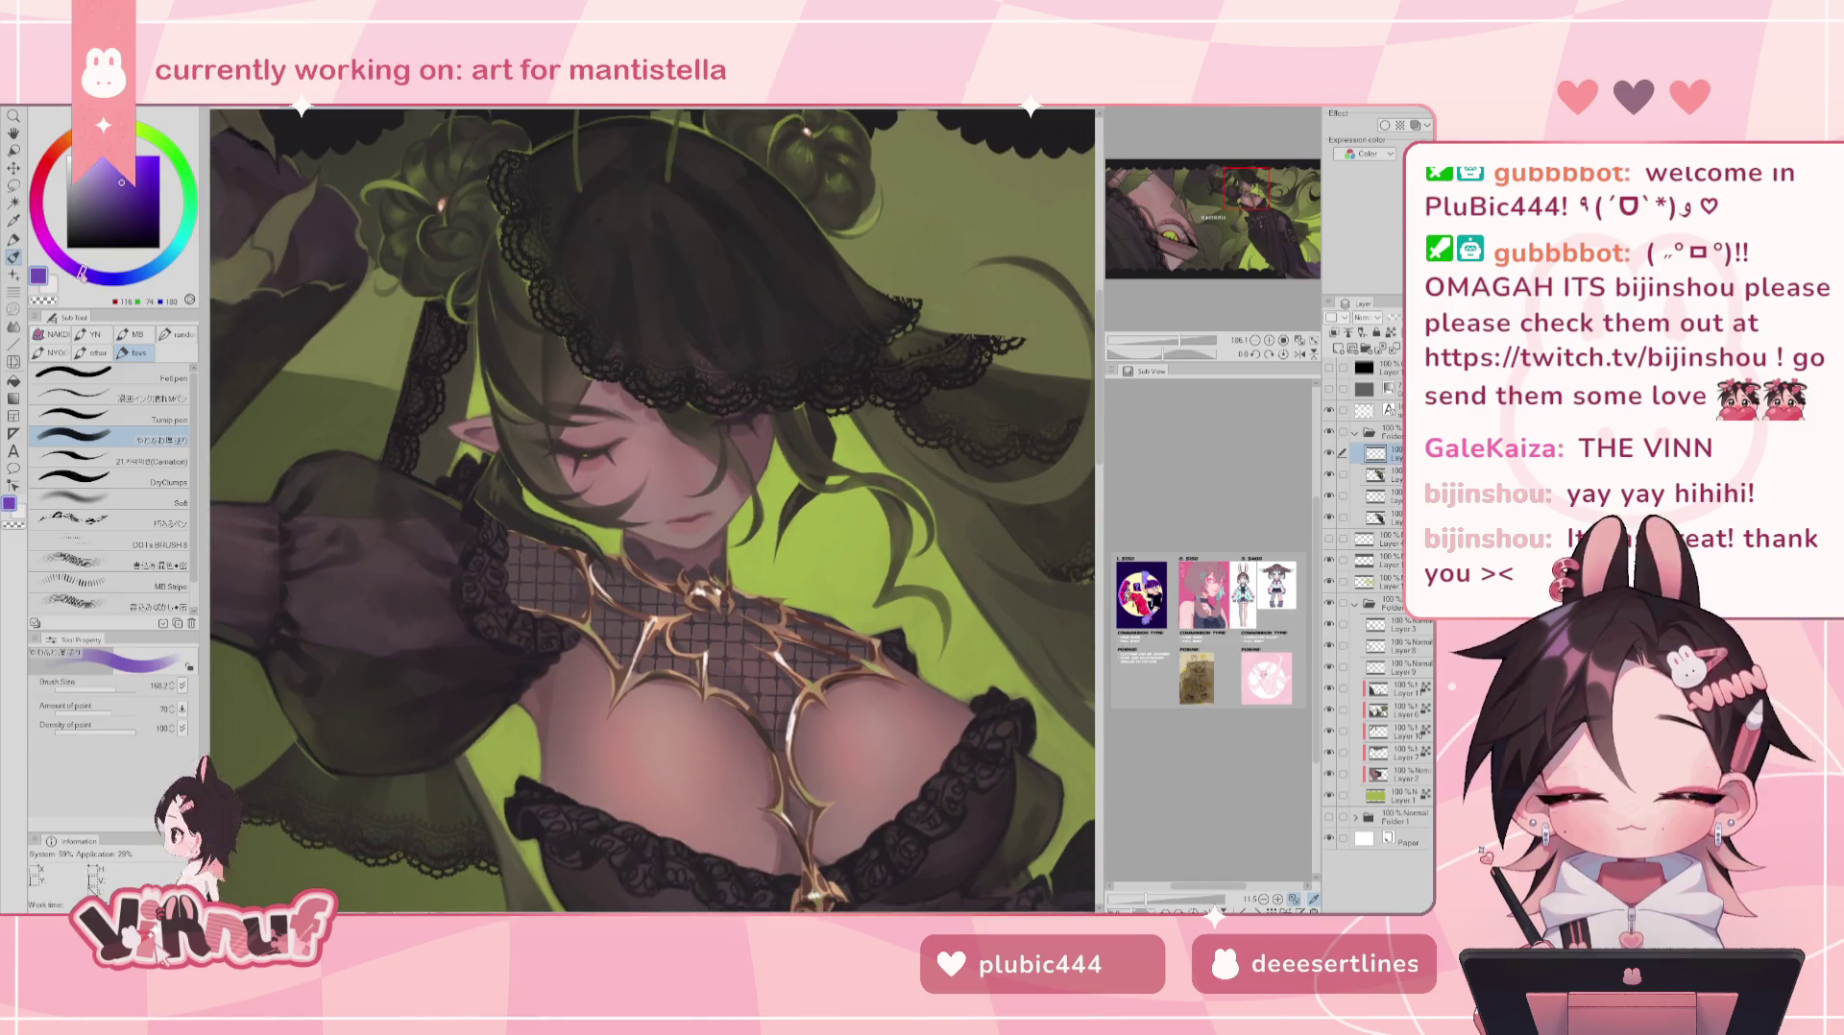
{"action": "left_click", "coordinate": [74, 271]}
{"action": "left_click", "coordinate": [98, 195]}
{"action": "left_click", "coordinate": [102, 196]}
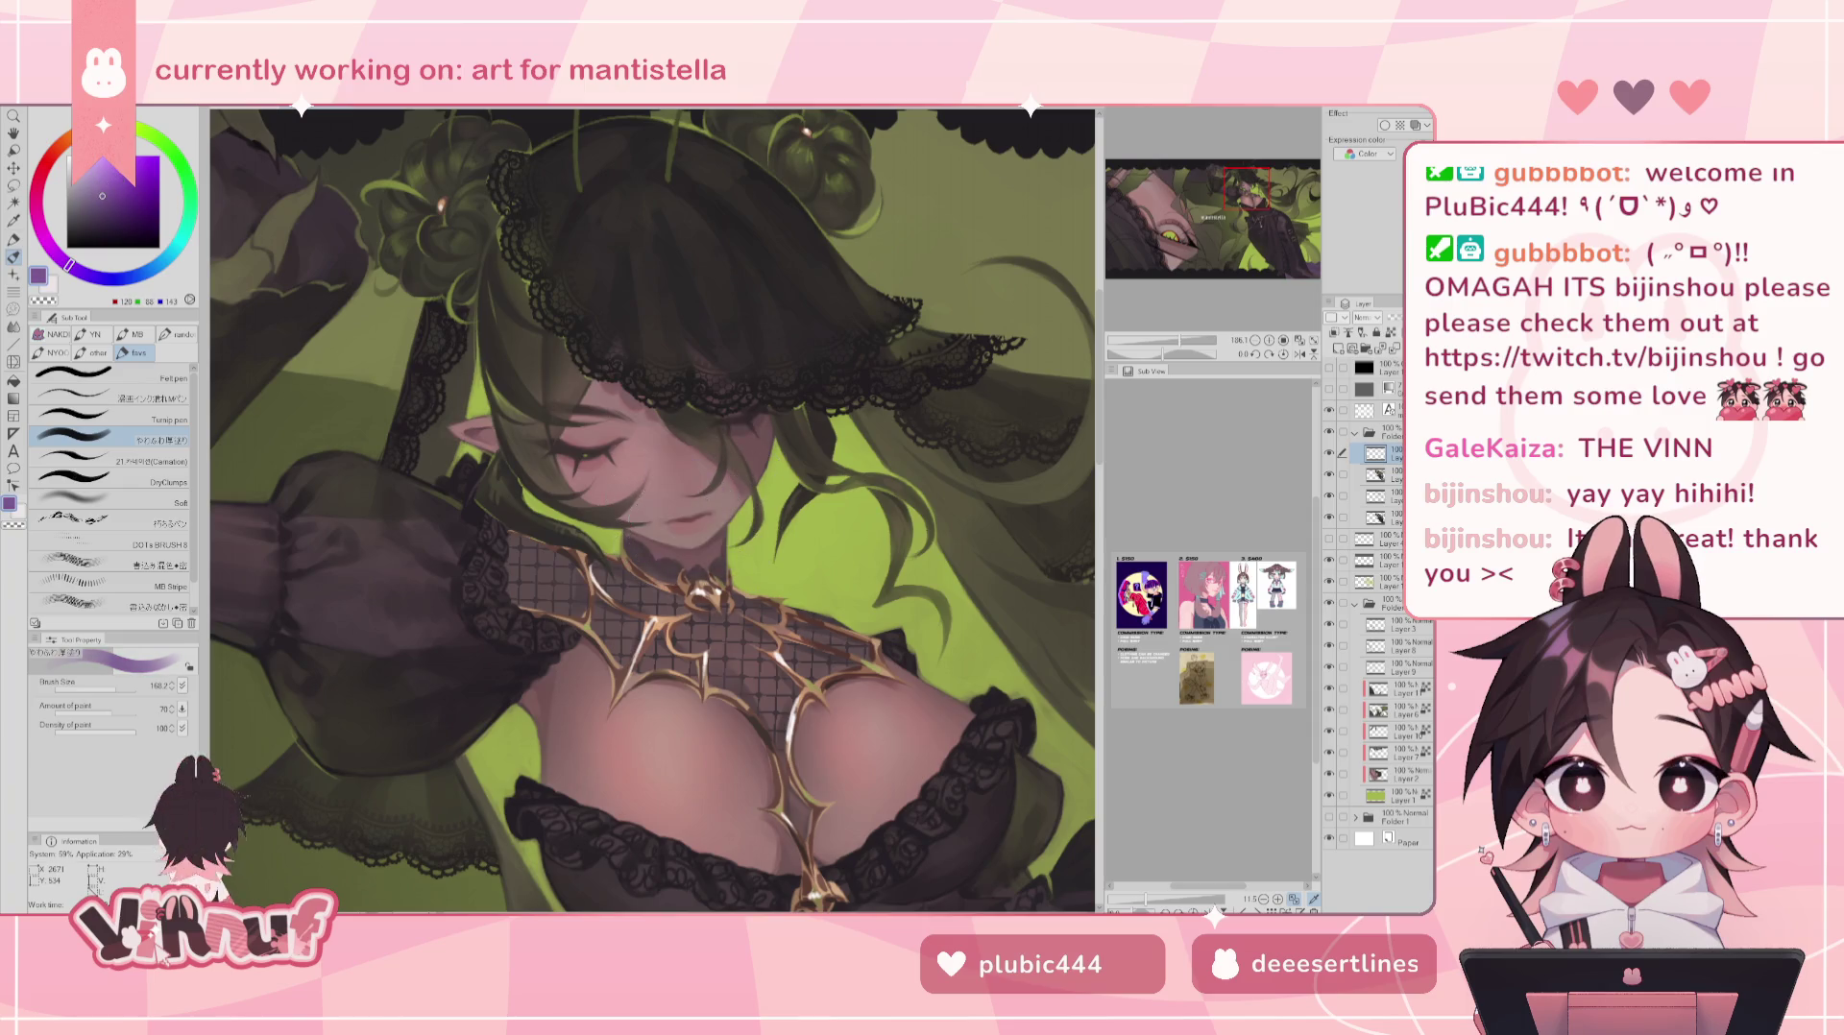
{"action": "left_click_drag", "start_coordinate": [107, 690], "coordinate": [96, 689]}
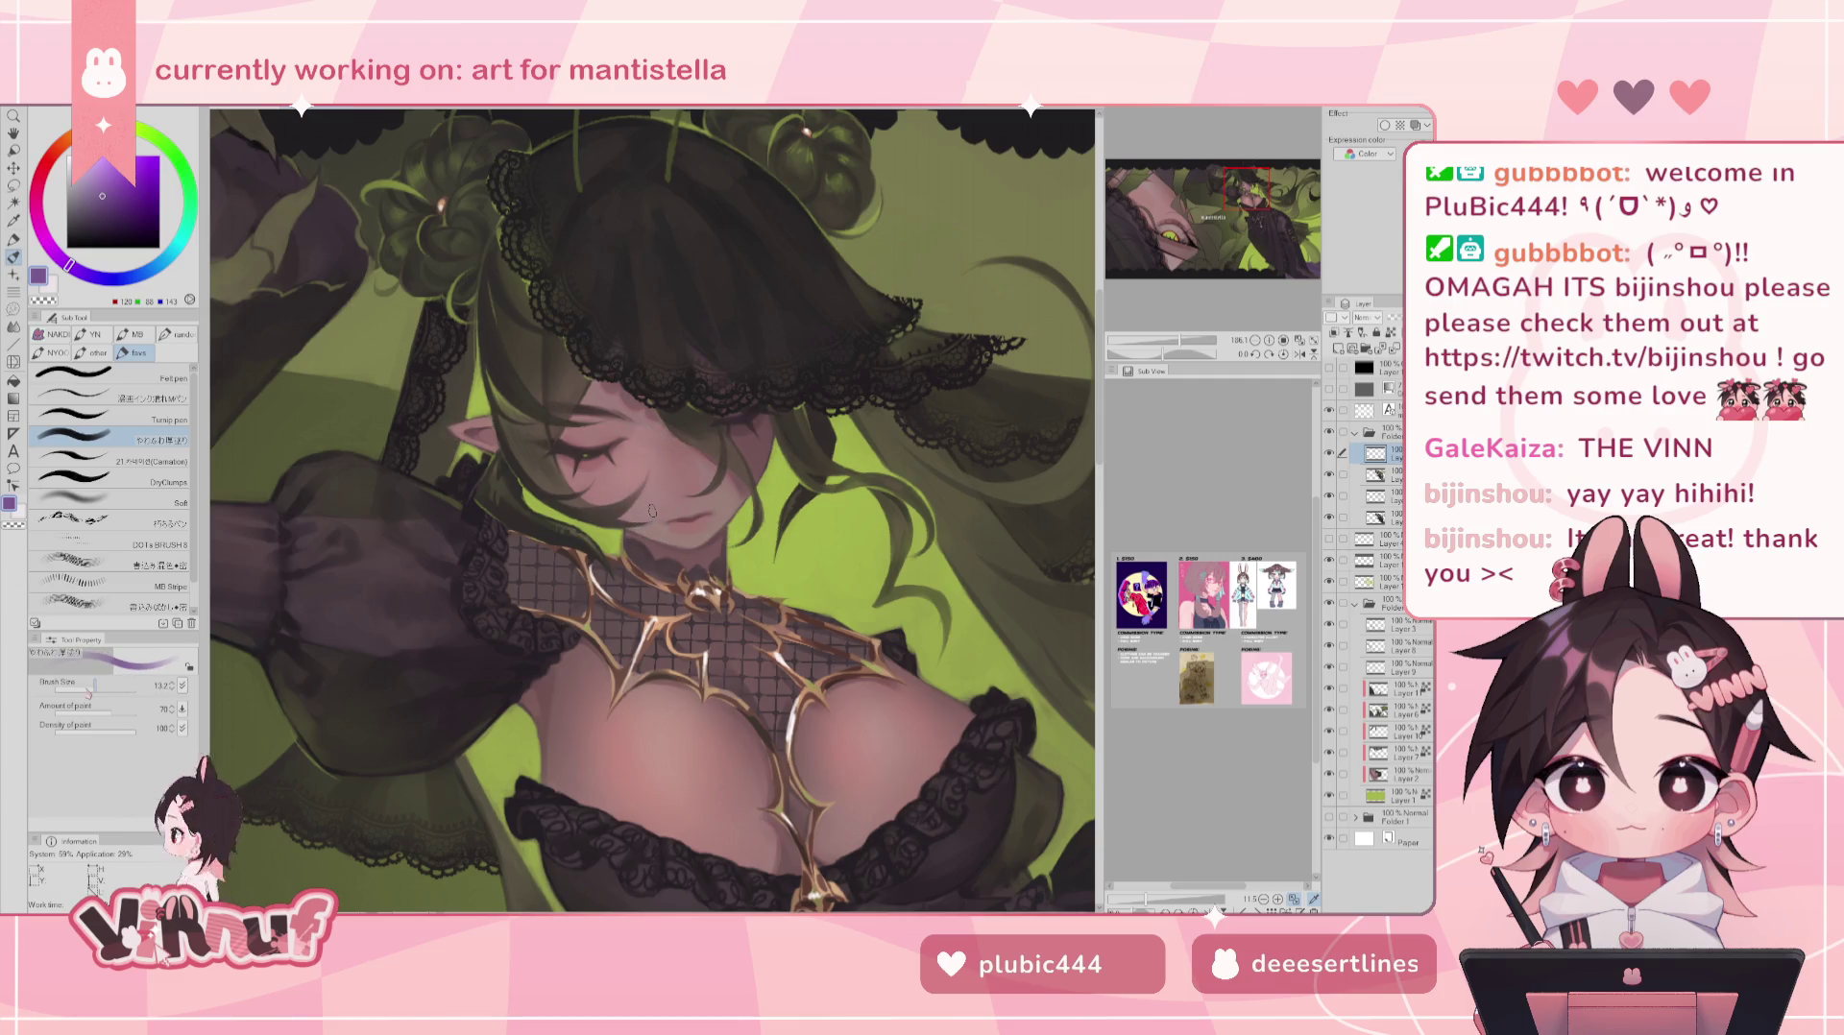
{"action": "scroll", "coordinate": [745, 645], "scroll_direction": "up", "scroll_amount": 1}
{"action": "scroll", "coordinate": [745, 646], "scroll_direction": "up", "scroll_amount": 1}
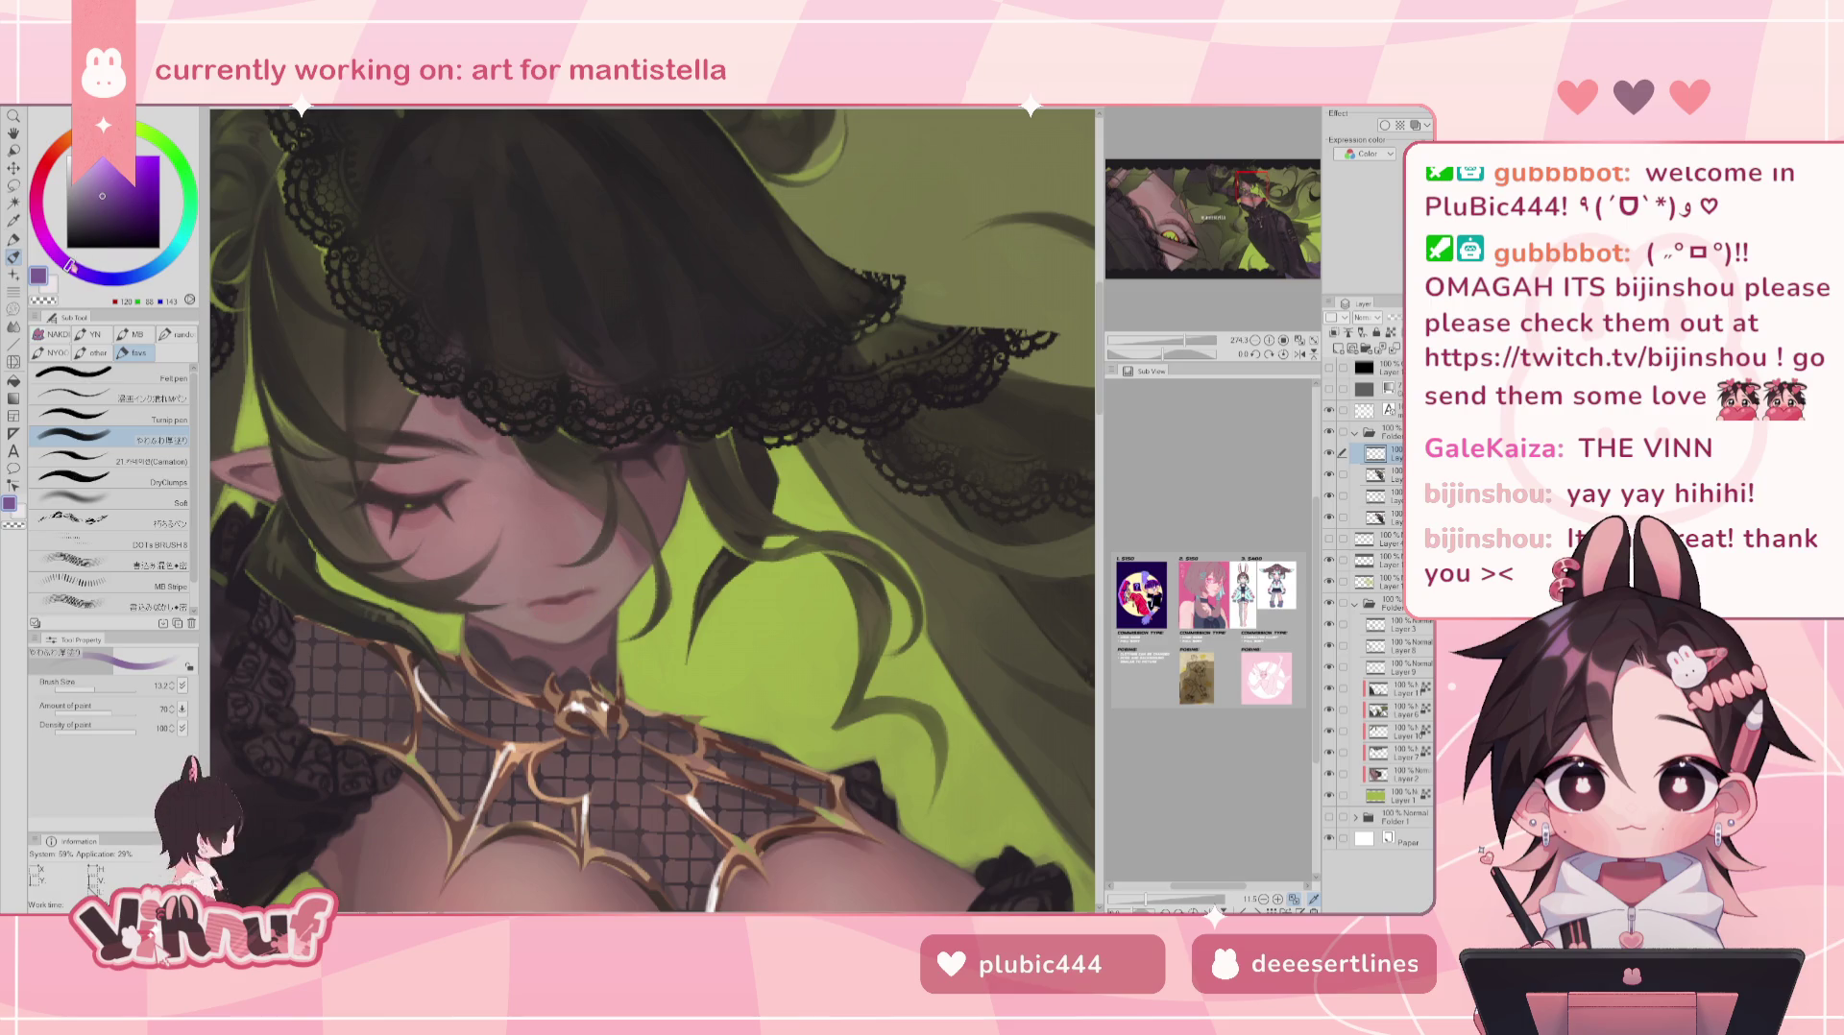
- Paint the lips a more saturated purple and add darker purple blush on the cheek
{"action": "left_click", "coordinate": [92, 195]}
{"action": "left_click", "coordinate": [87, 198]}
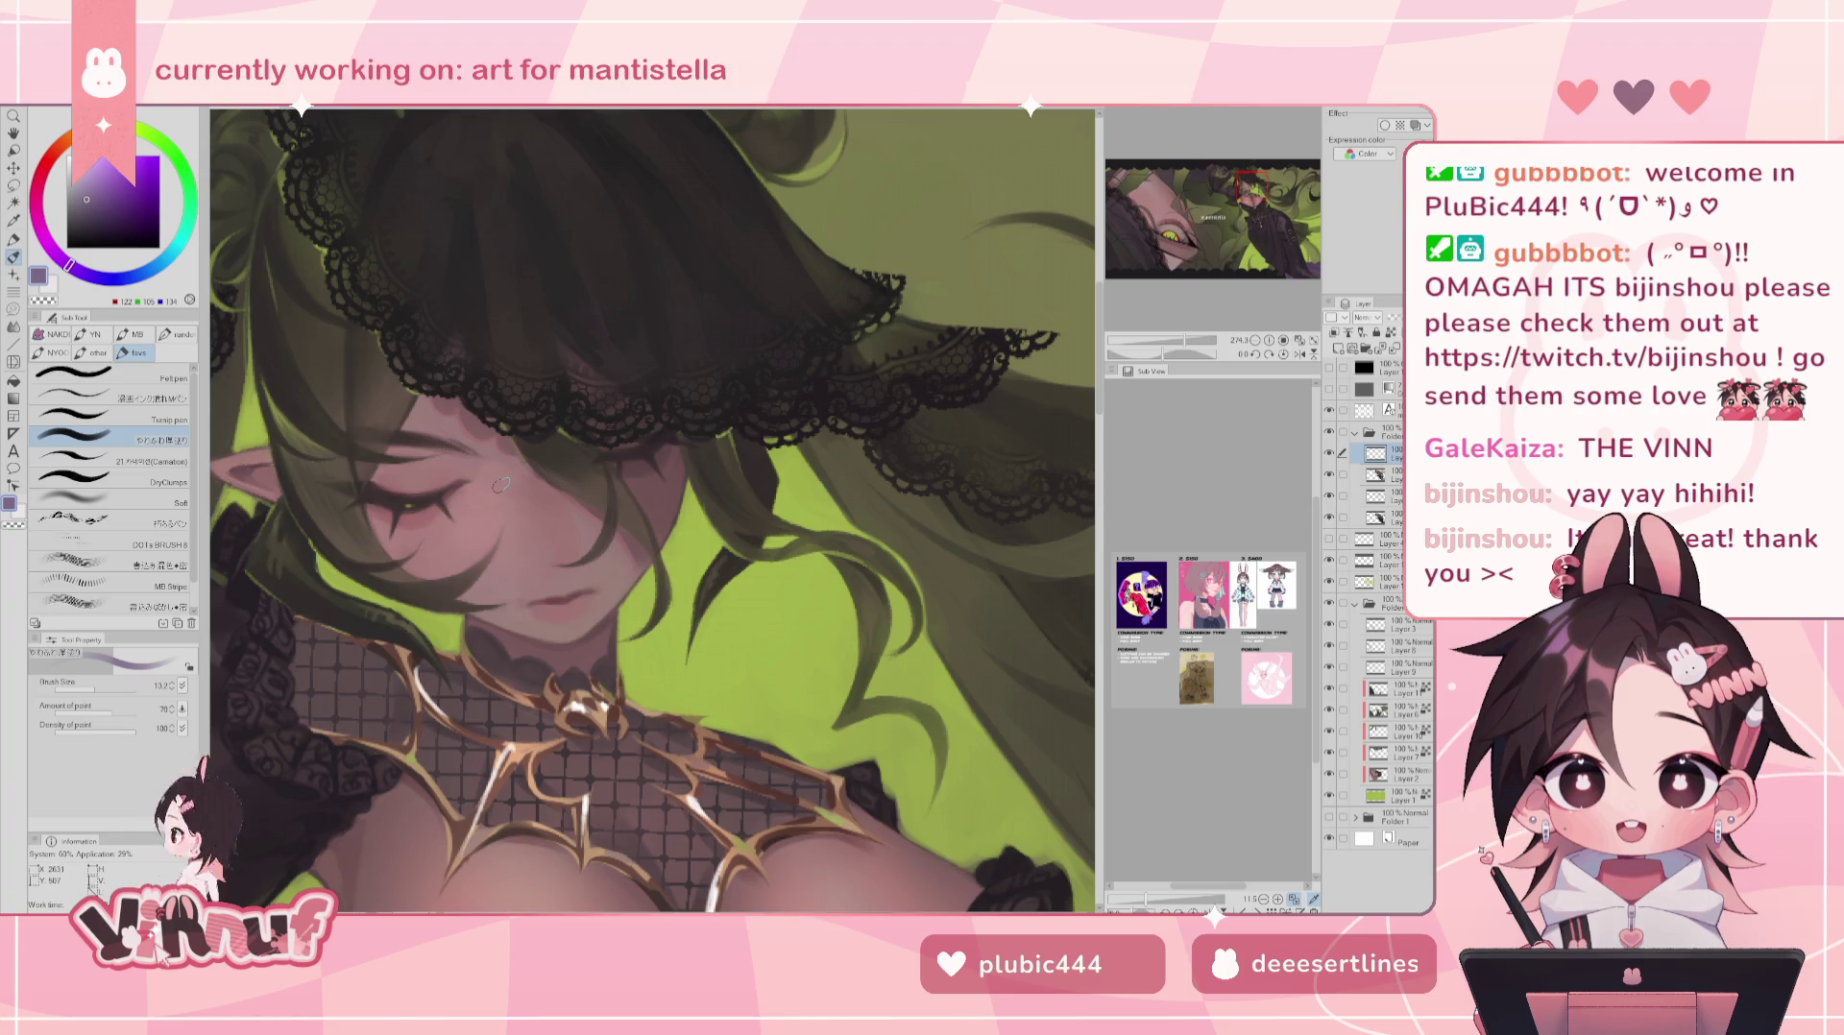
{"action": "left_click", "coordinate": [95, 196]}
{"action": "left_click", "coordinate": [93, 201]}
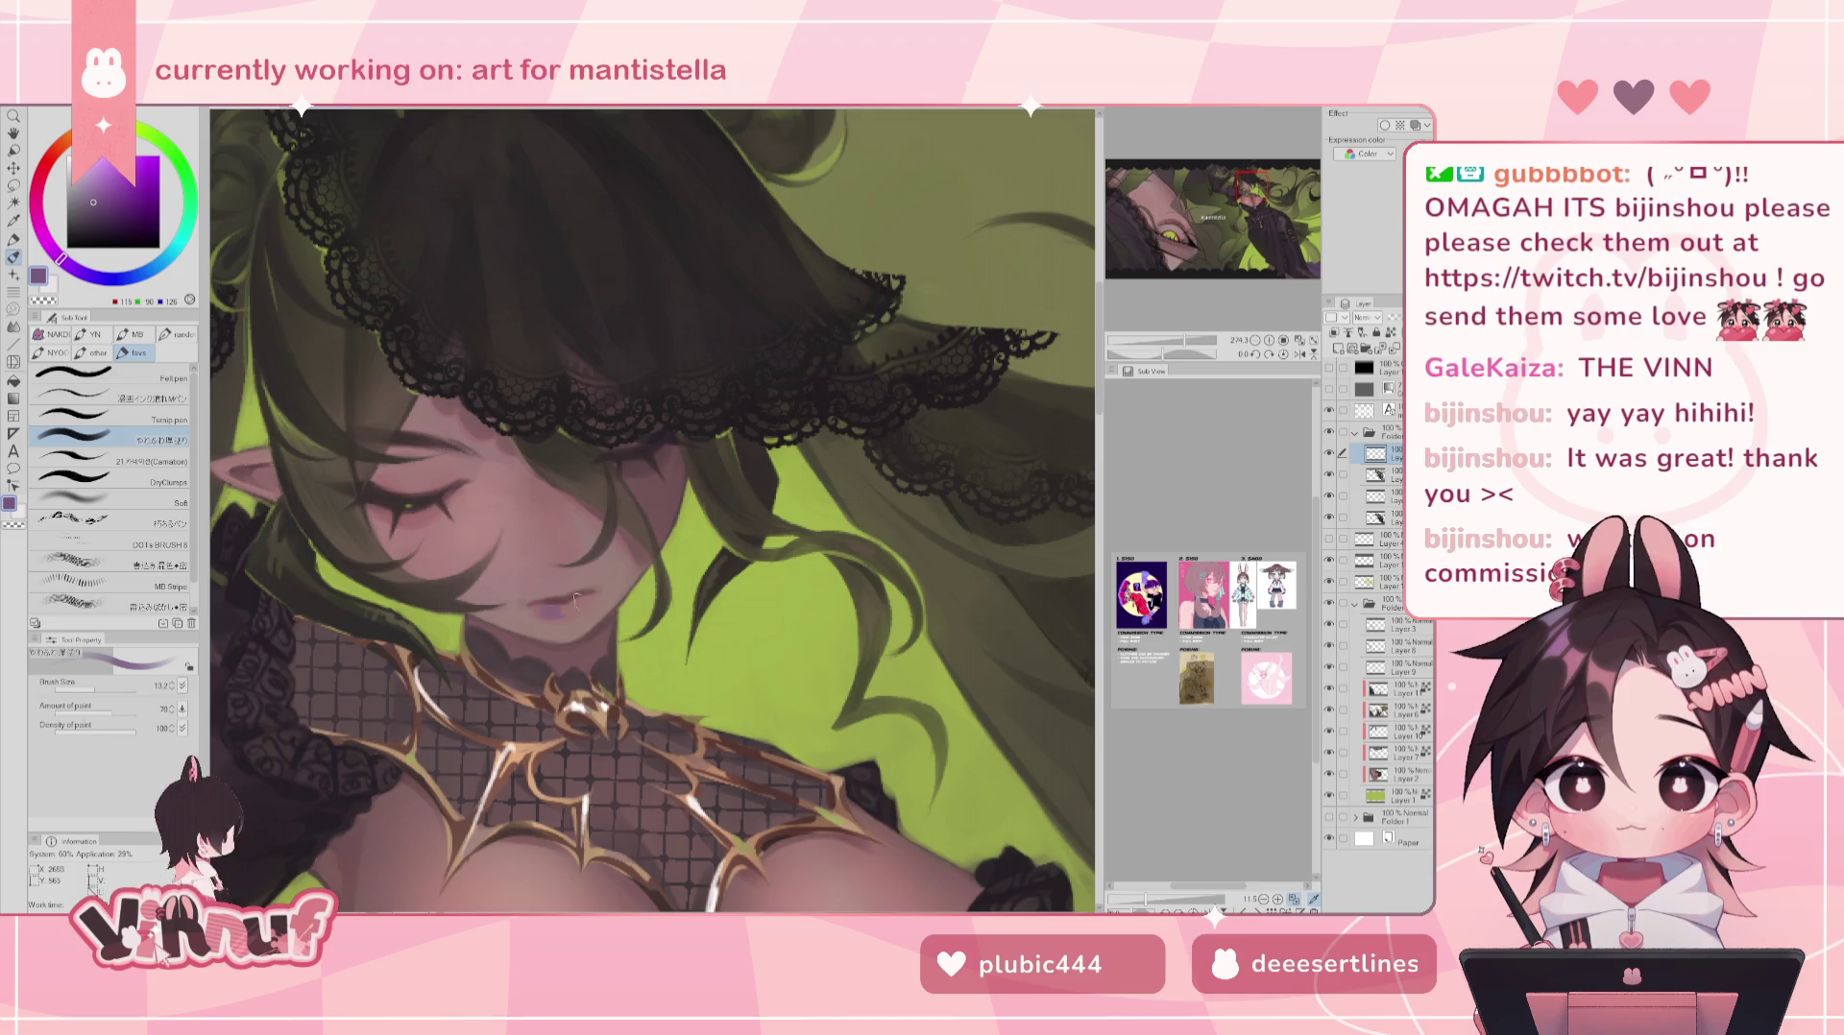
{"action": "mouse_move", "coordinate": [584, 590]}
{"action": "left_mouse_down"}
{"action": "mouse_move", "coordinate": [570, 549]}
{"action": "mouse_move", "coordinate": [1192, 325]}
{"action": "left_mouse_up"}
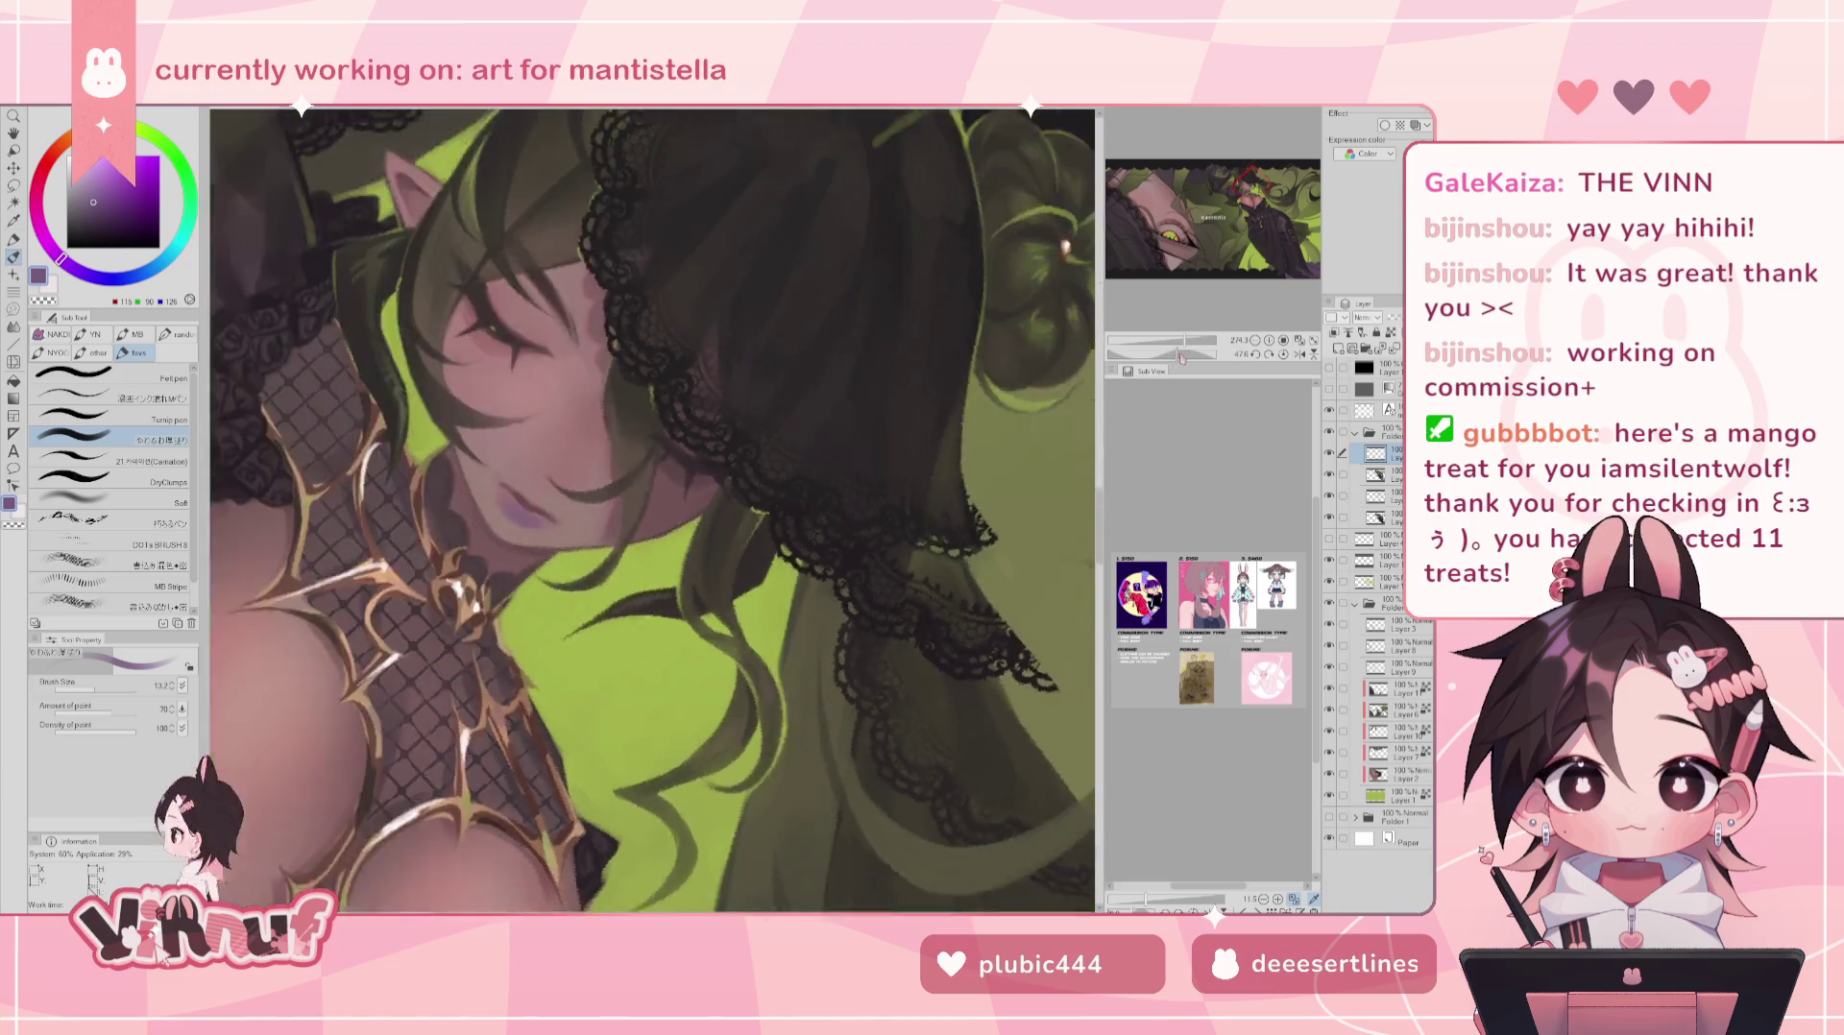
{"action": "left_click", "coordinate": [94, 211]}
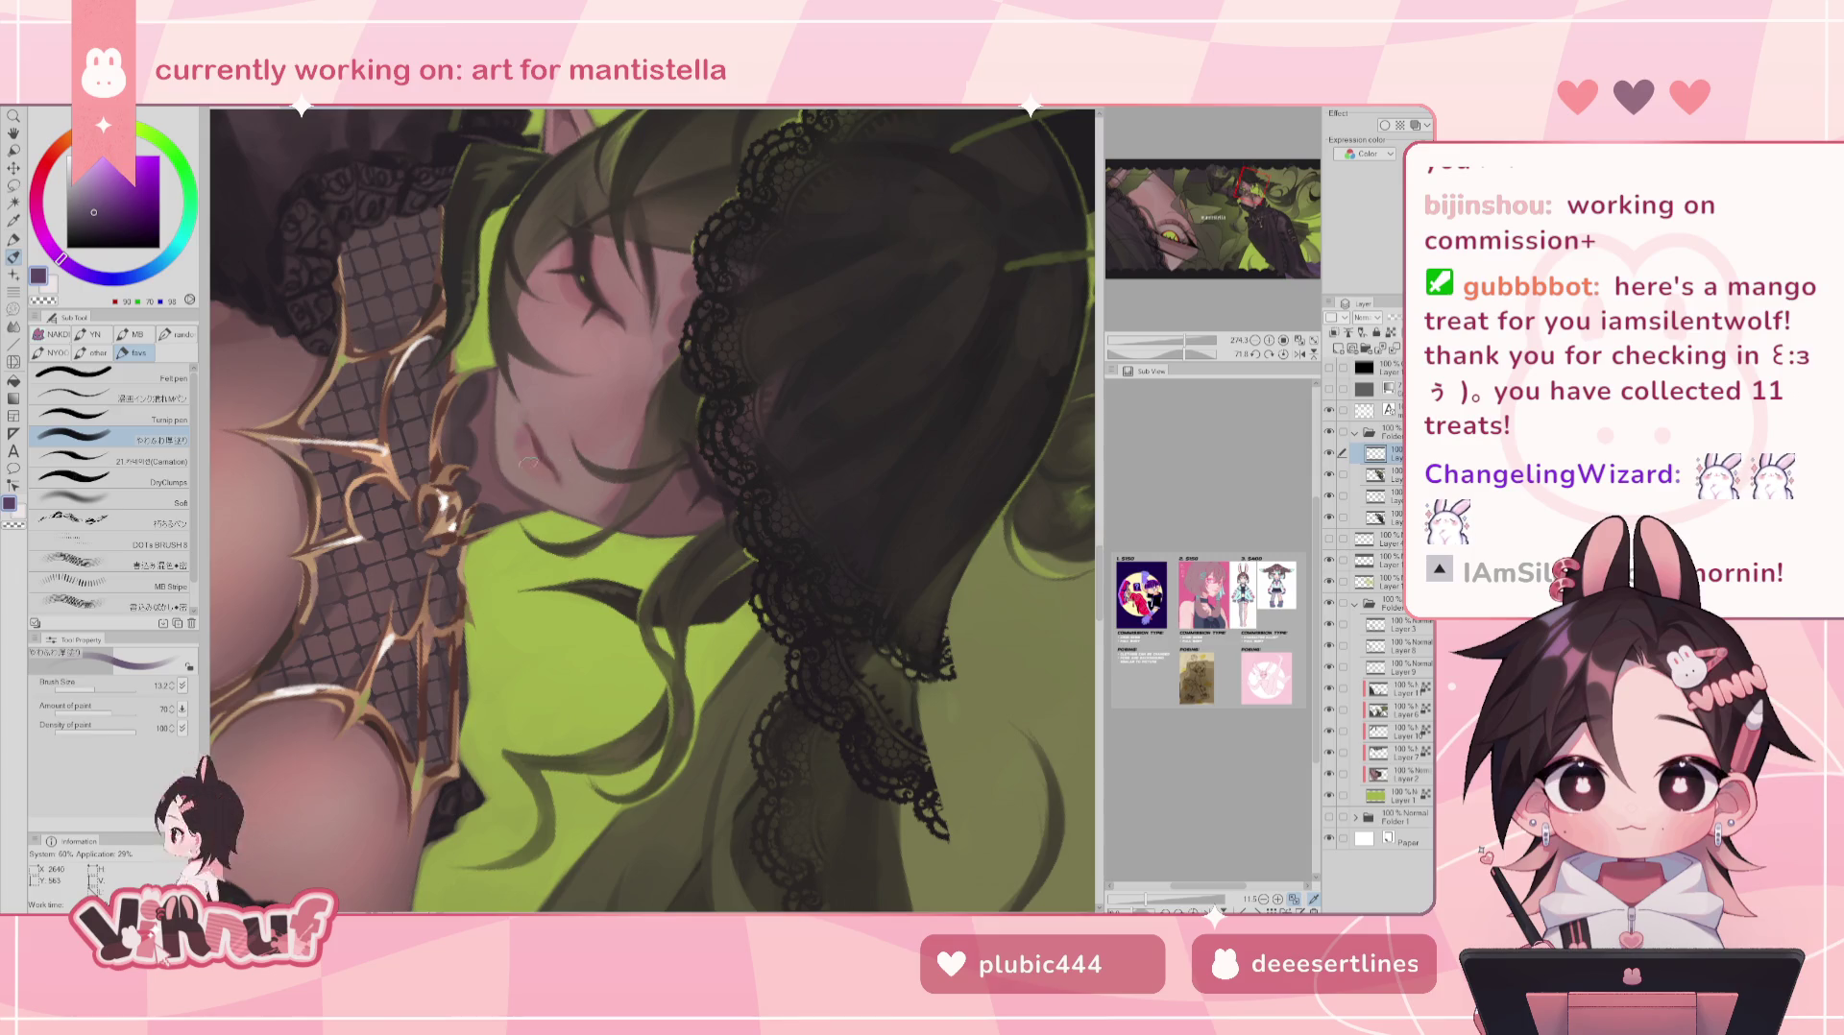
{"action": "left_click_drag", "start_coordinate": [528, 451], "coordinate": [538, 476]}
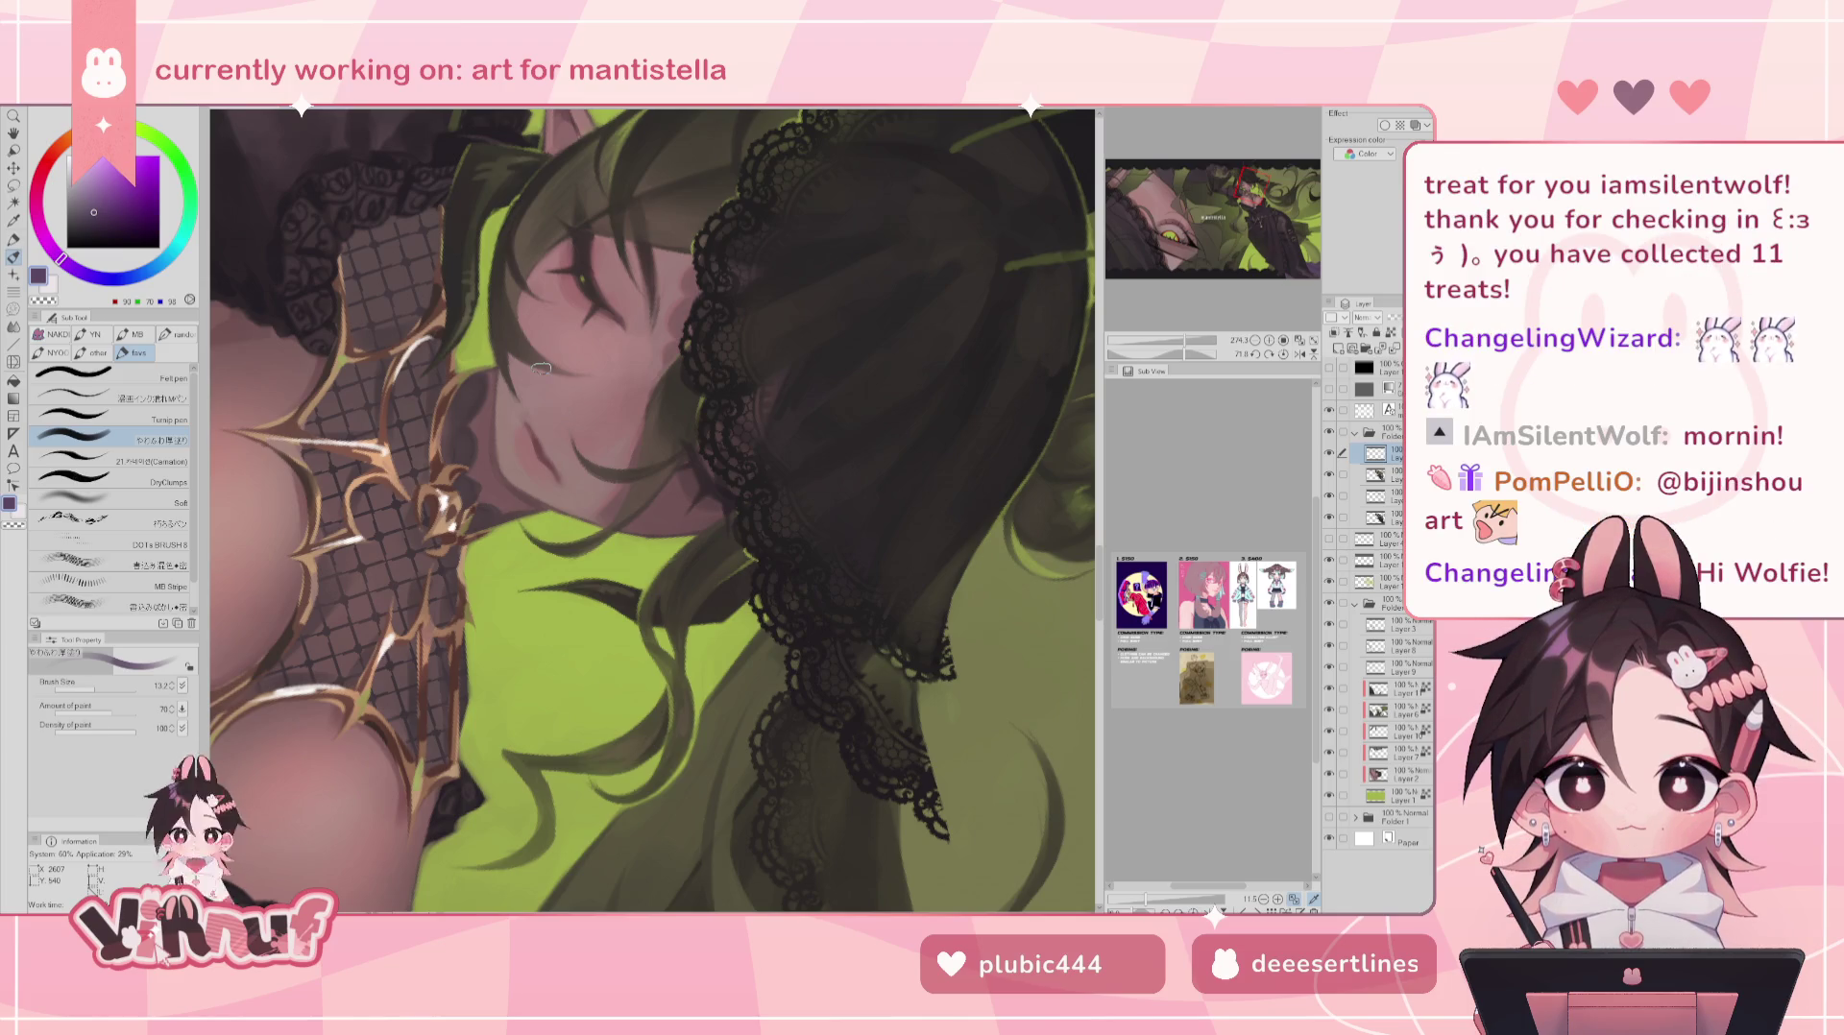
- Rotate and mirror the view to check the face, picking a pinkish mauve
{"action": "left_click", "coordinate": [1283, 354]}
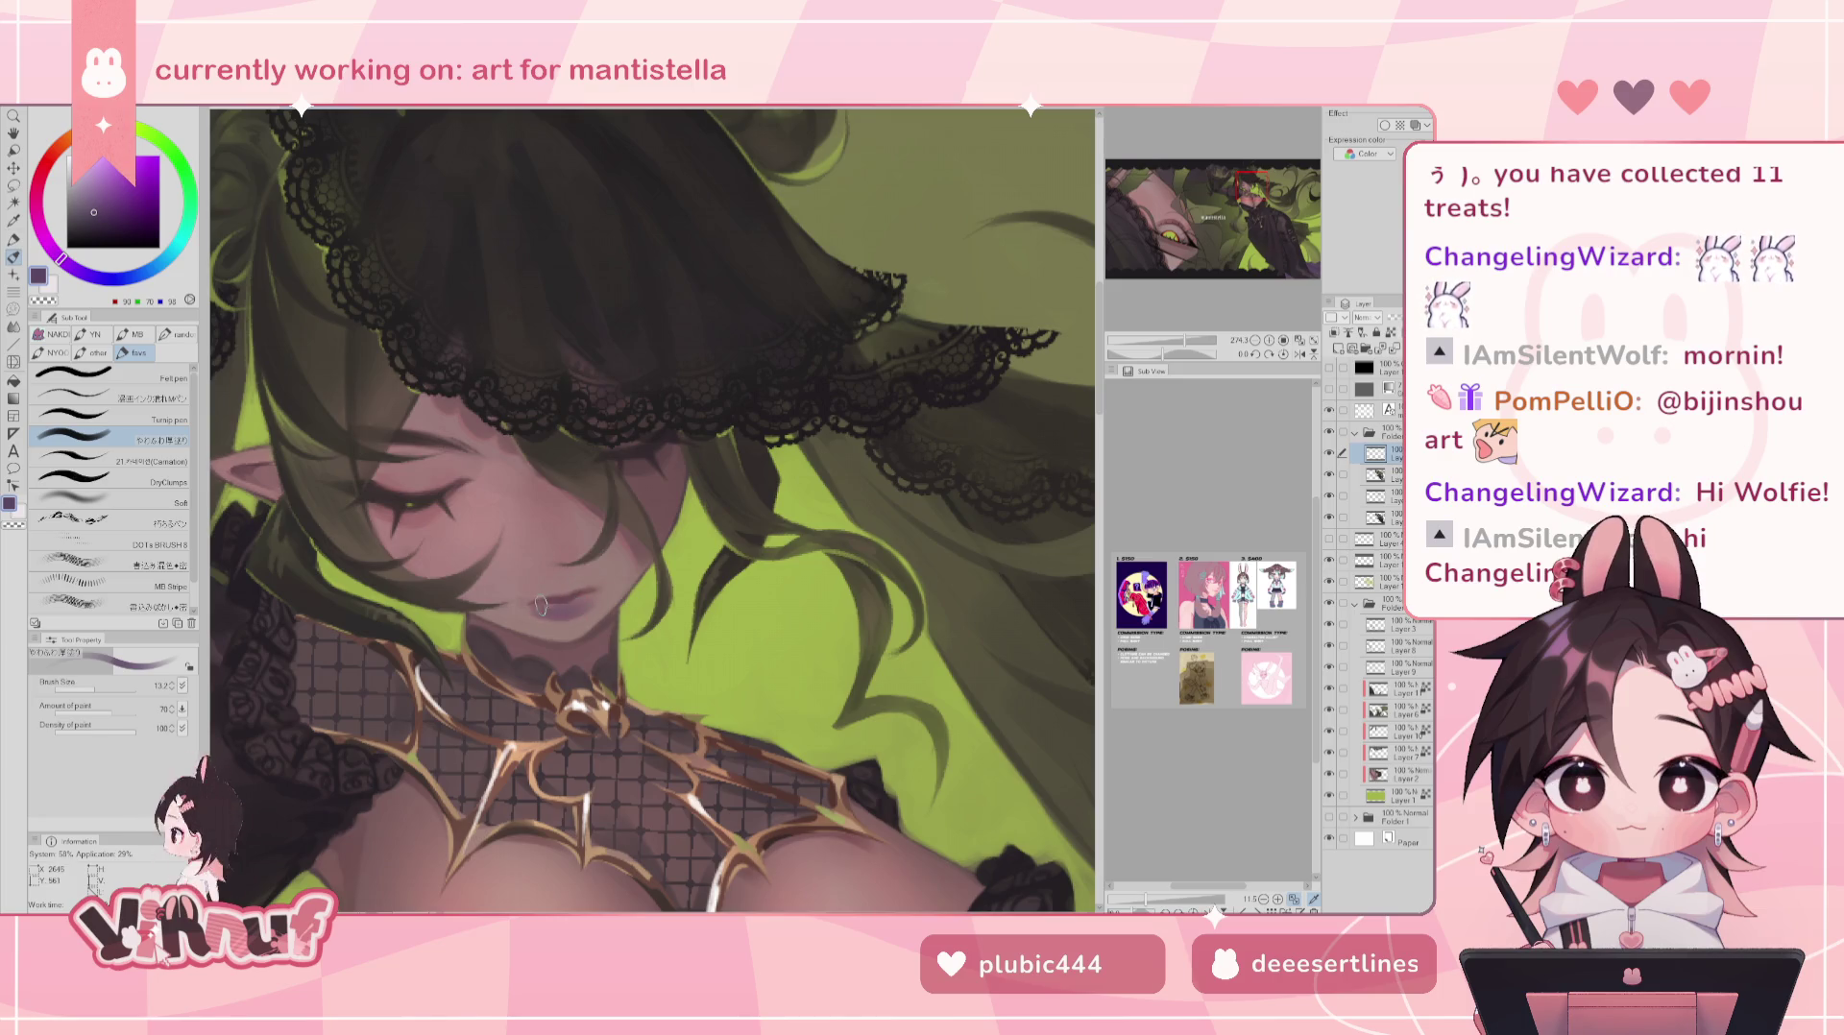
{"action": "left_click_drag", "start_coordinate": [1162, 353], "coordinate": [1175, 355]}
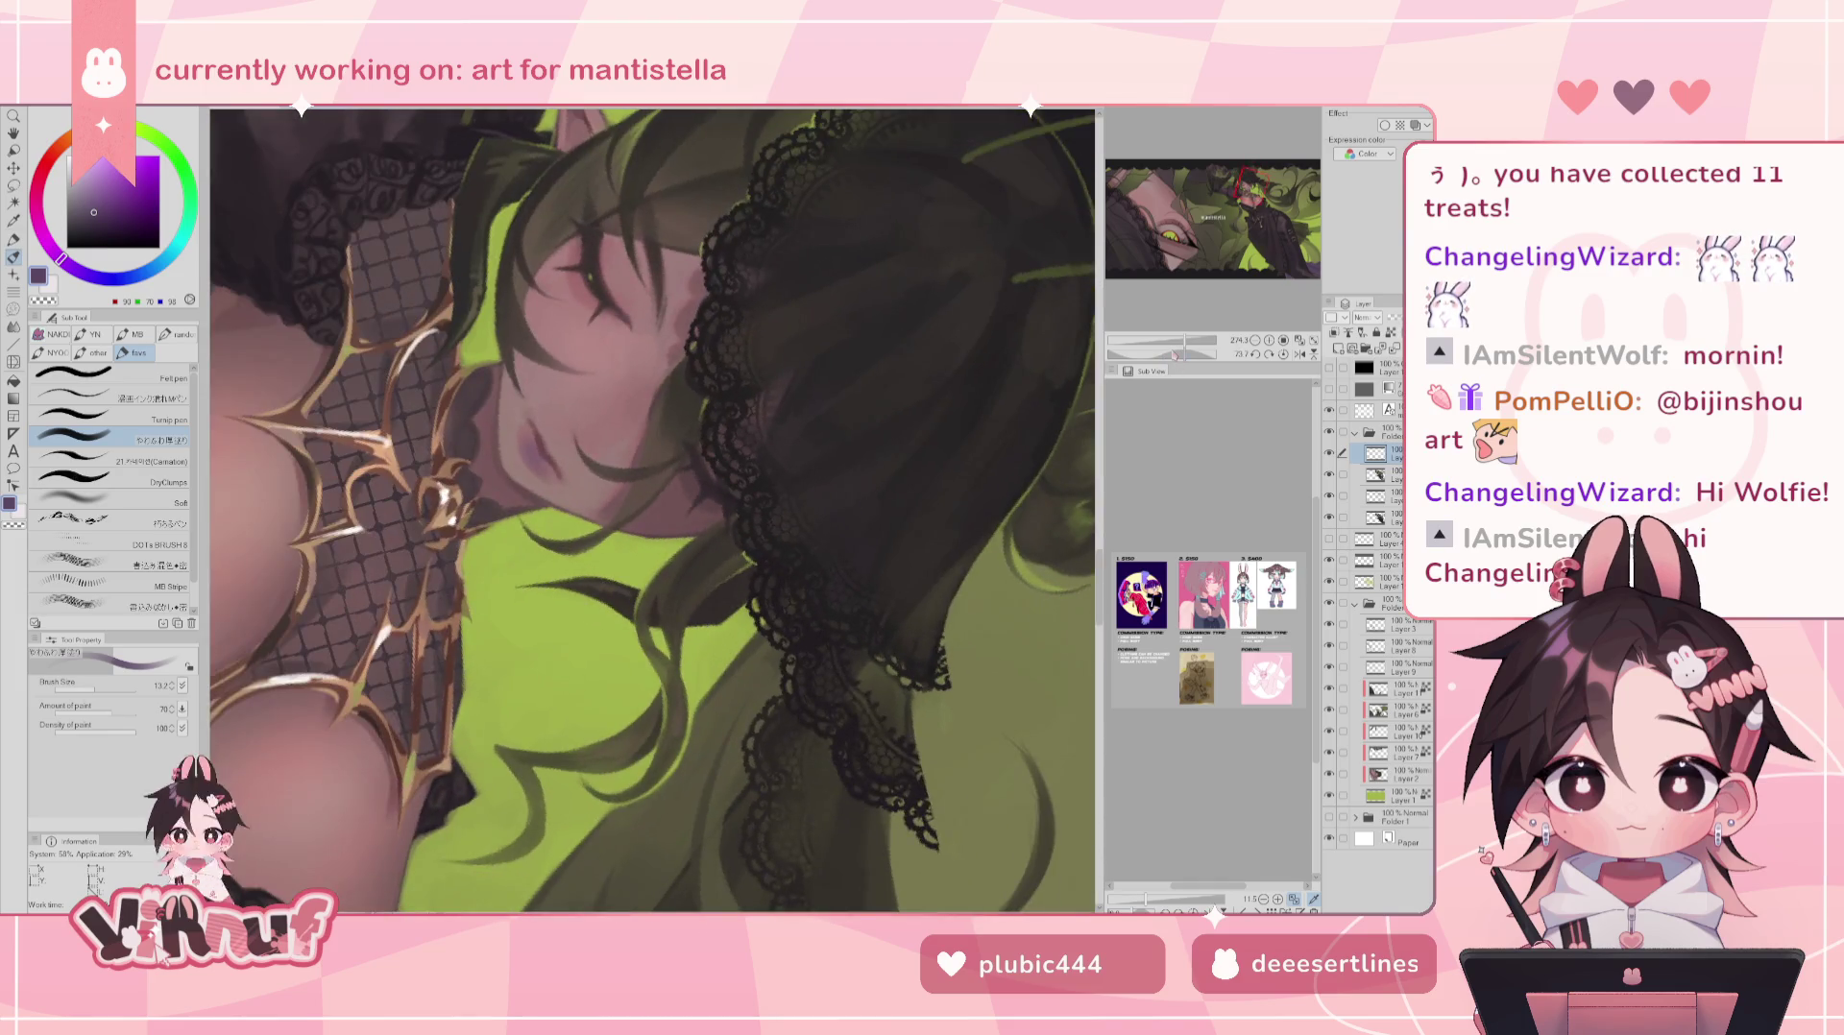
{"action": "left_click", "coordinate": [529, 435], "text": "alt"}
{"action": "mouse_move", "coordinate": [1212, 354]}
{"action": "left_mouse_down"}
{"action": "mouse_move", "coordinate": [1180, 354]}
{"action": "mouse_move", "coordinate": [1188, 338]}
{"action": "left_mouse_up"}
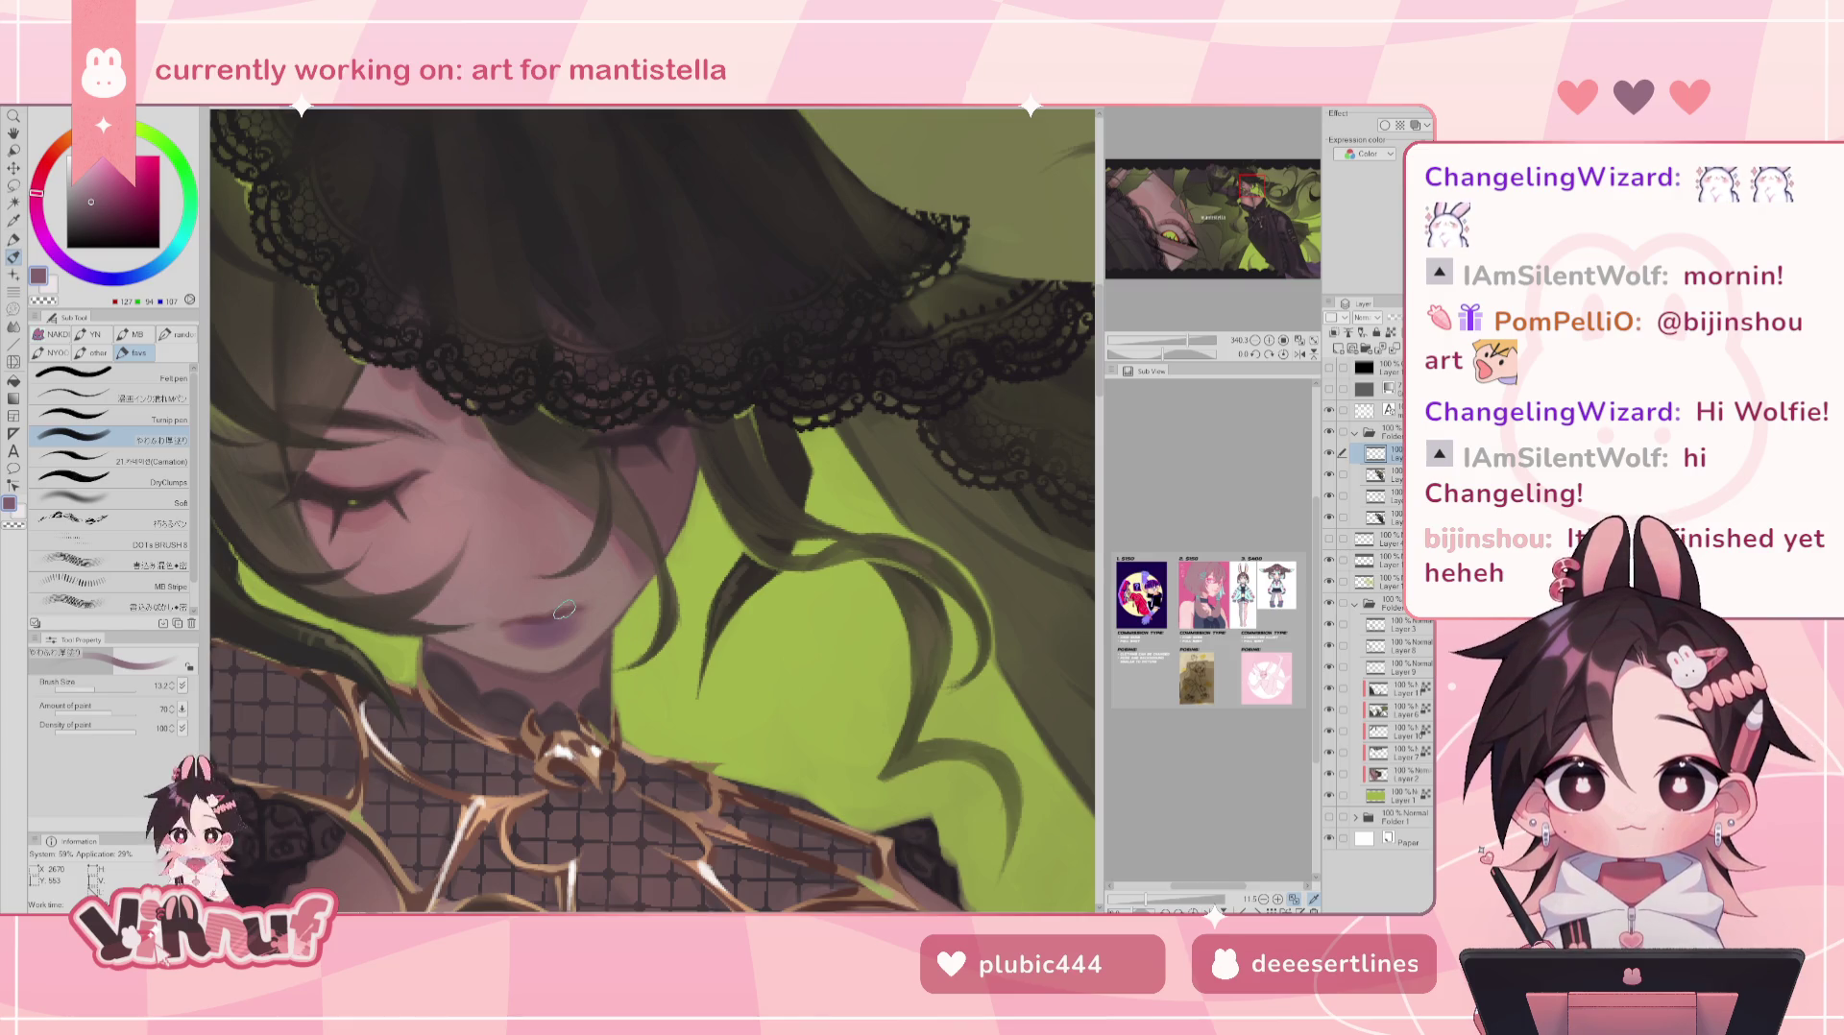
{"action": "key", "text": "h"}
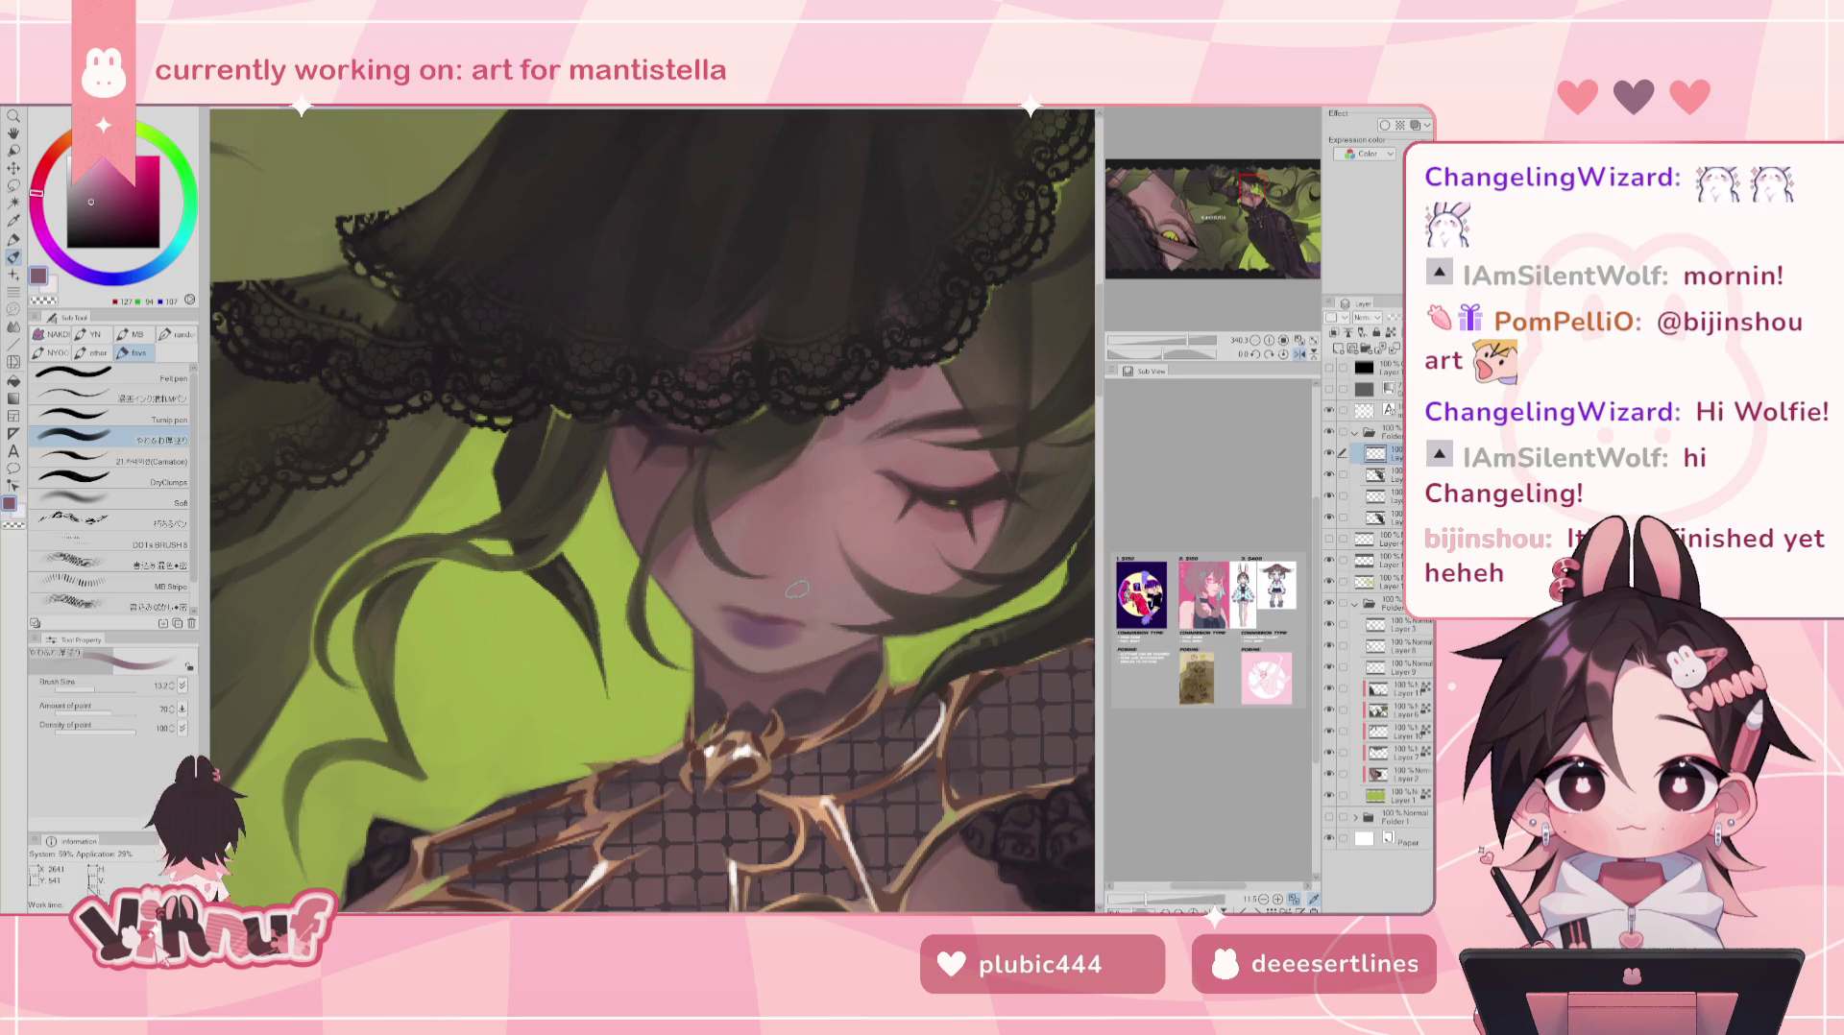
{"action": "key", "text": "h"}
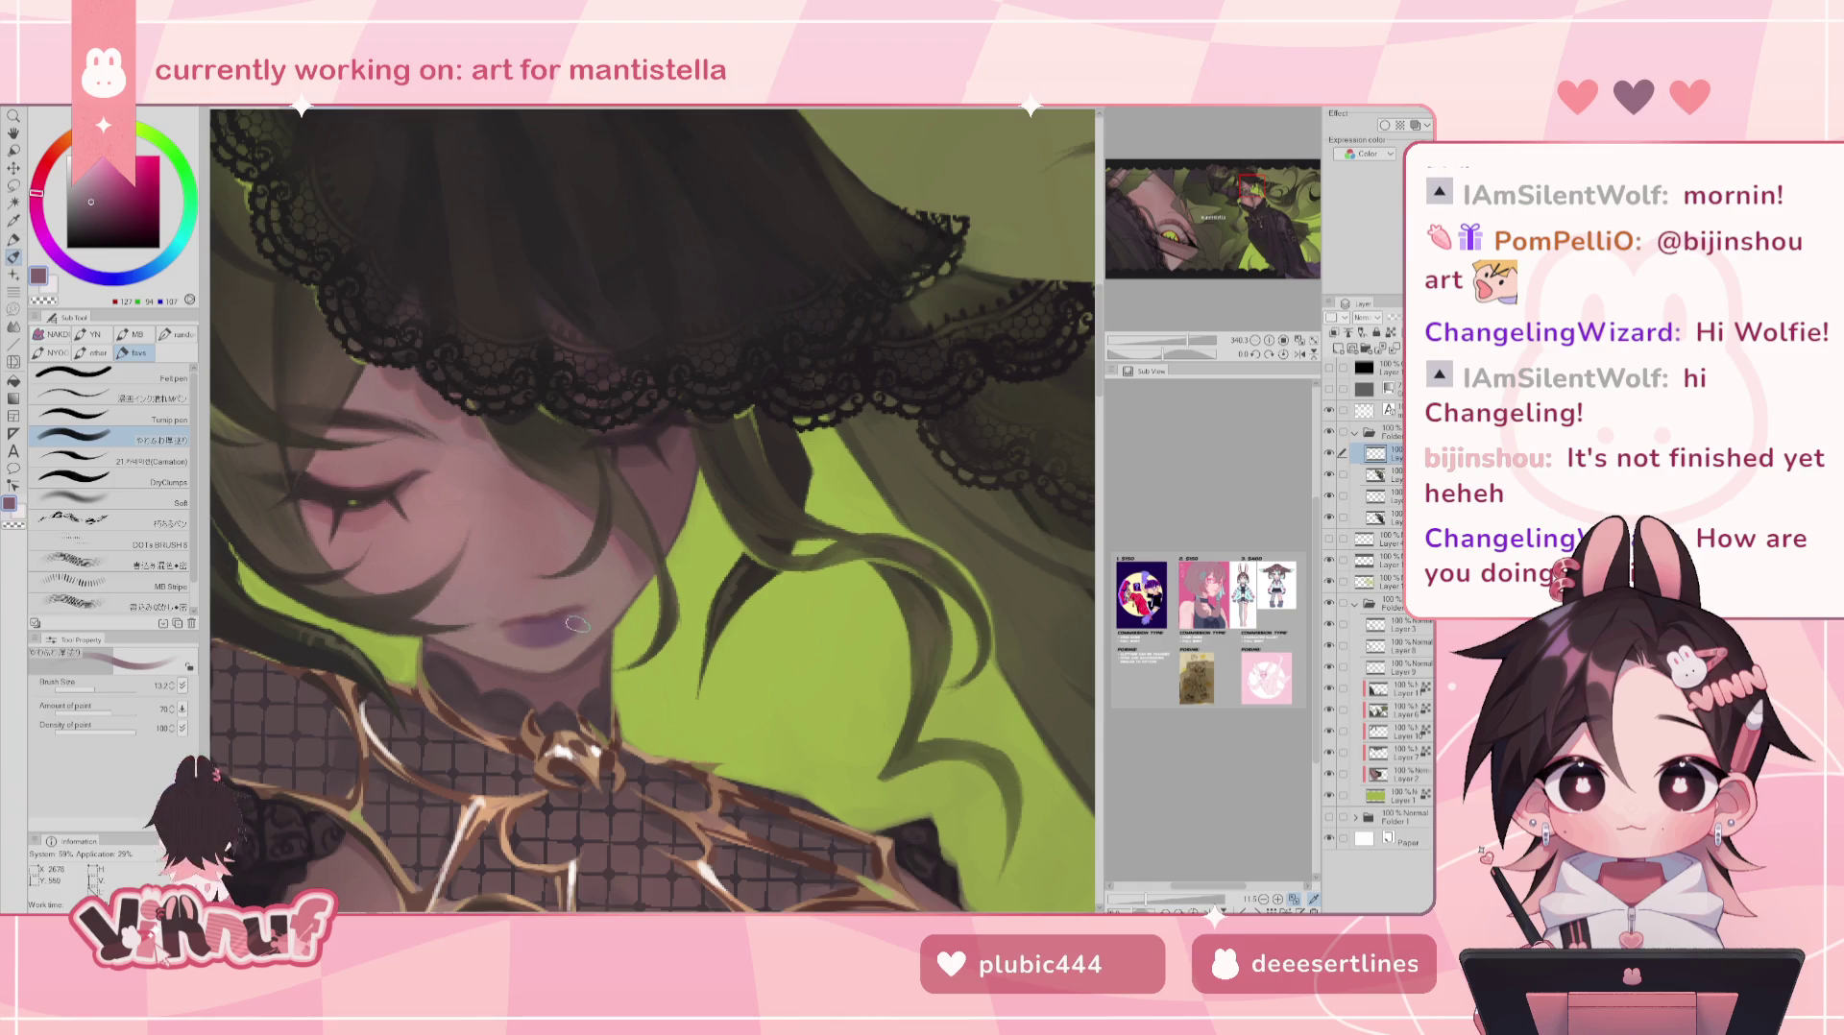
{"action": "key", "text": "ctrl+0"}
{"action": "scroll", "coordinate": [280, 548], "scroll_direction": "up", "scroll_amount": 3}
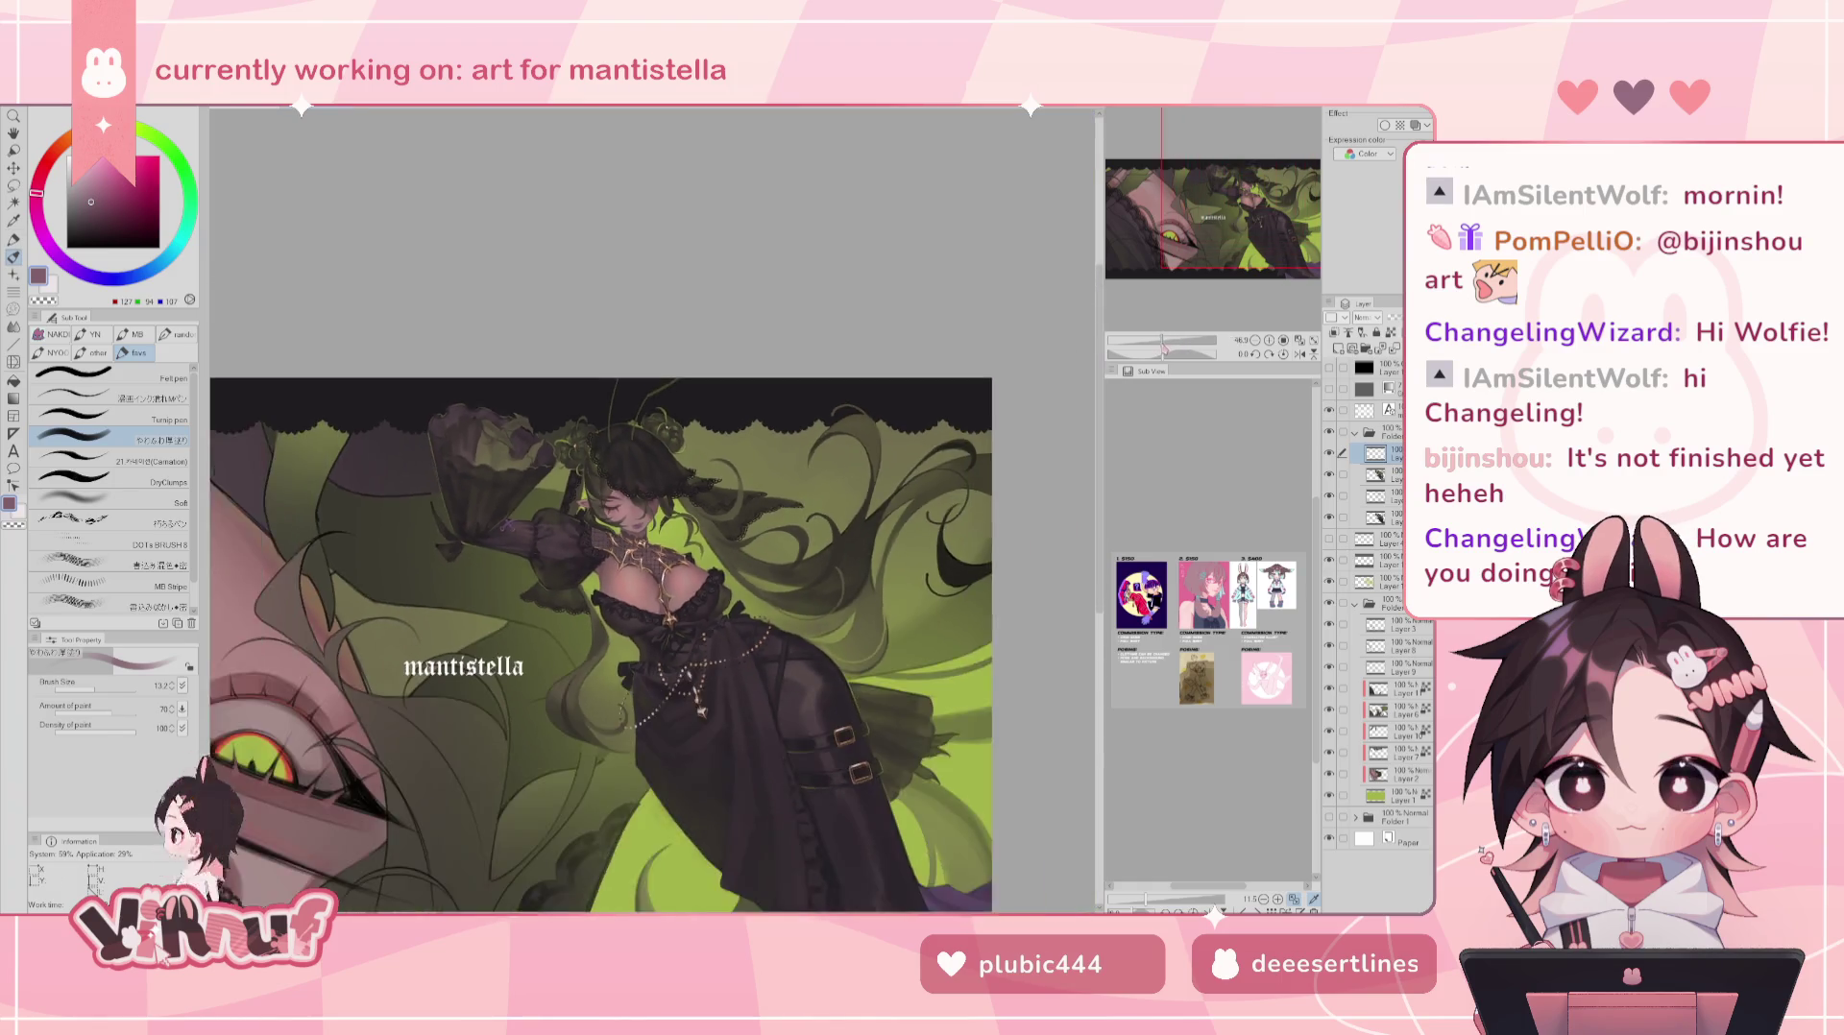
{"action": "scroll", "coordinate": [280, 547], "scroll_direction": "up", "scroll_amount": 2}
{"action": "left_click_drag", "start_coordinate": [1176, 344], "coordinate": [1183, 344]}
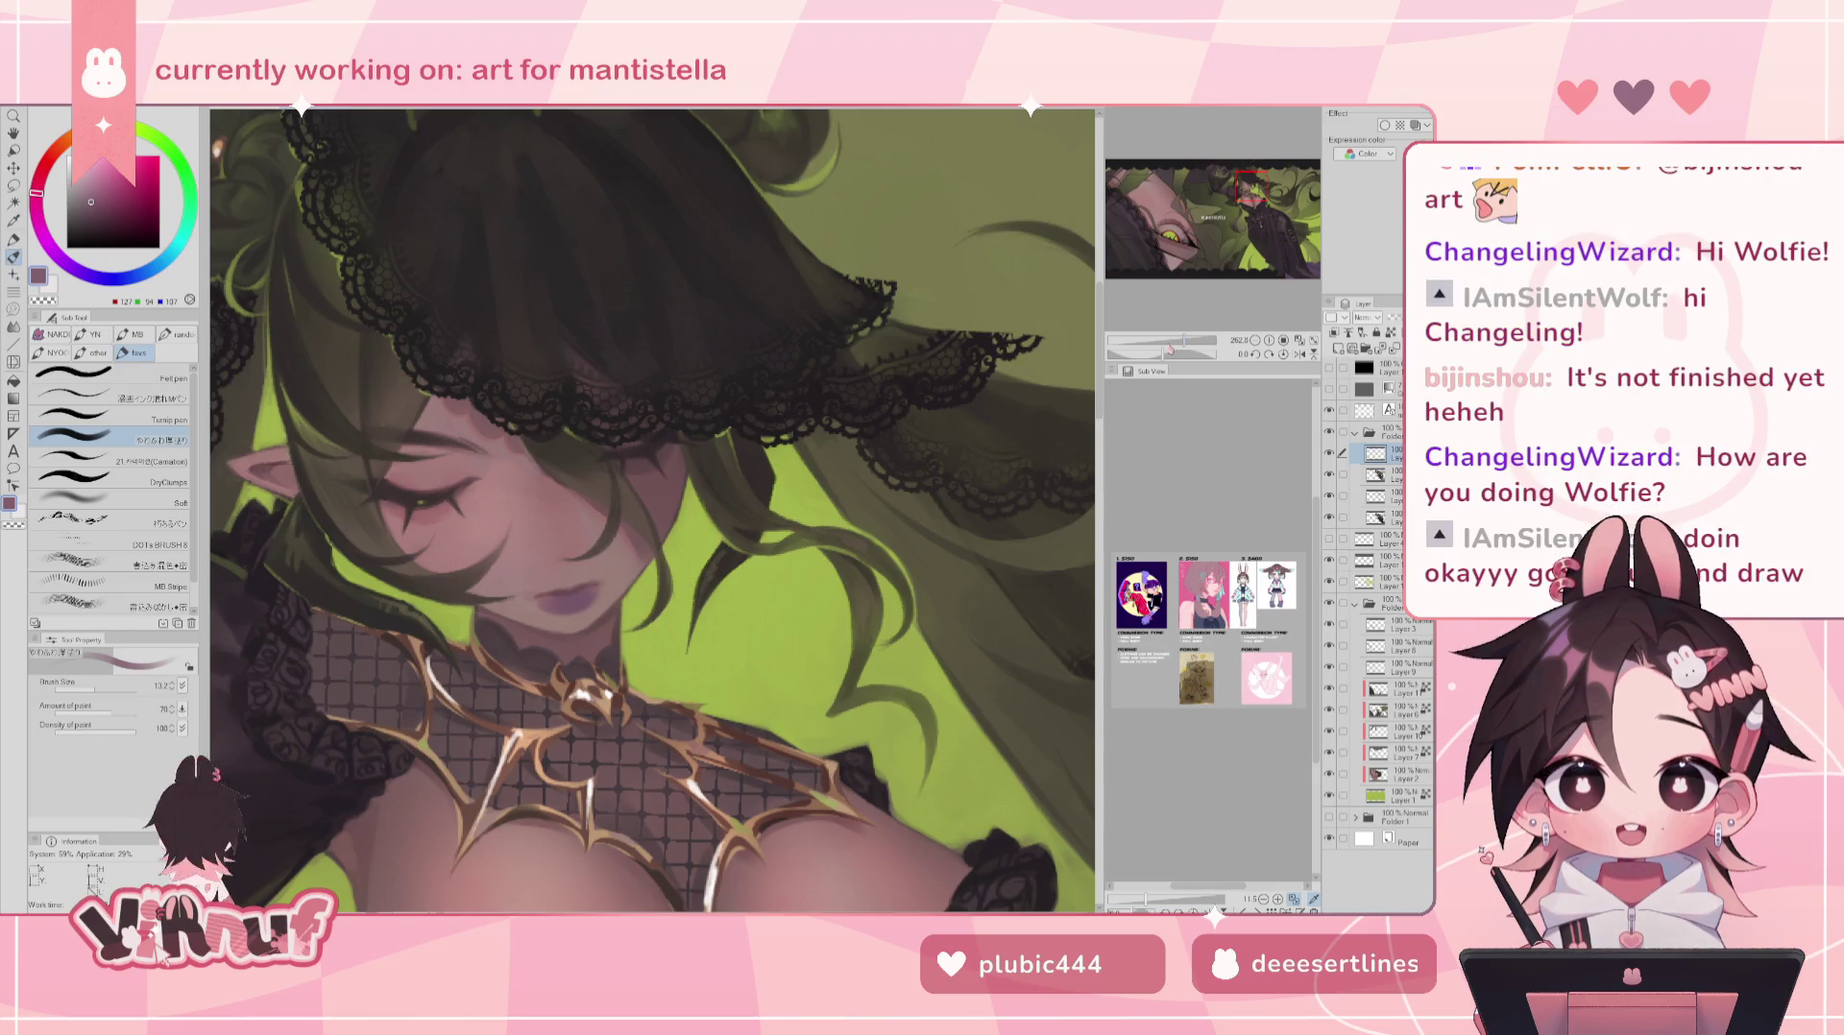
{"action": "left_click_drag", "start_coordinate": [1164, 353], "coordinate": [1176, 353]}
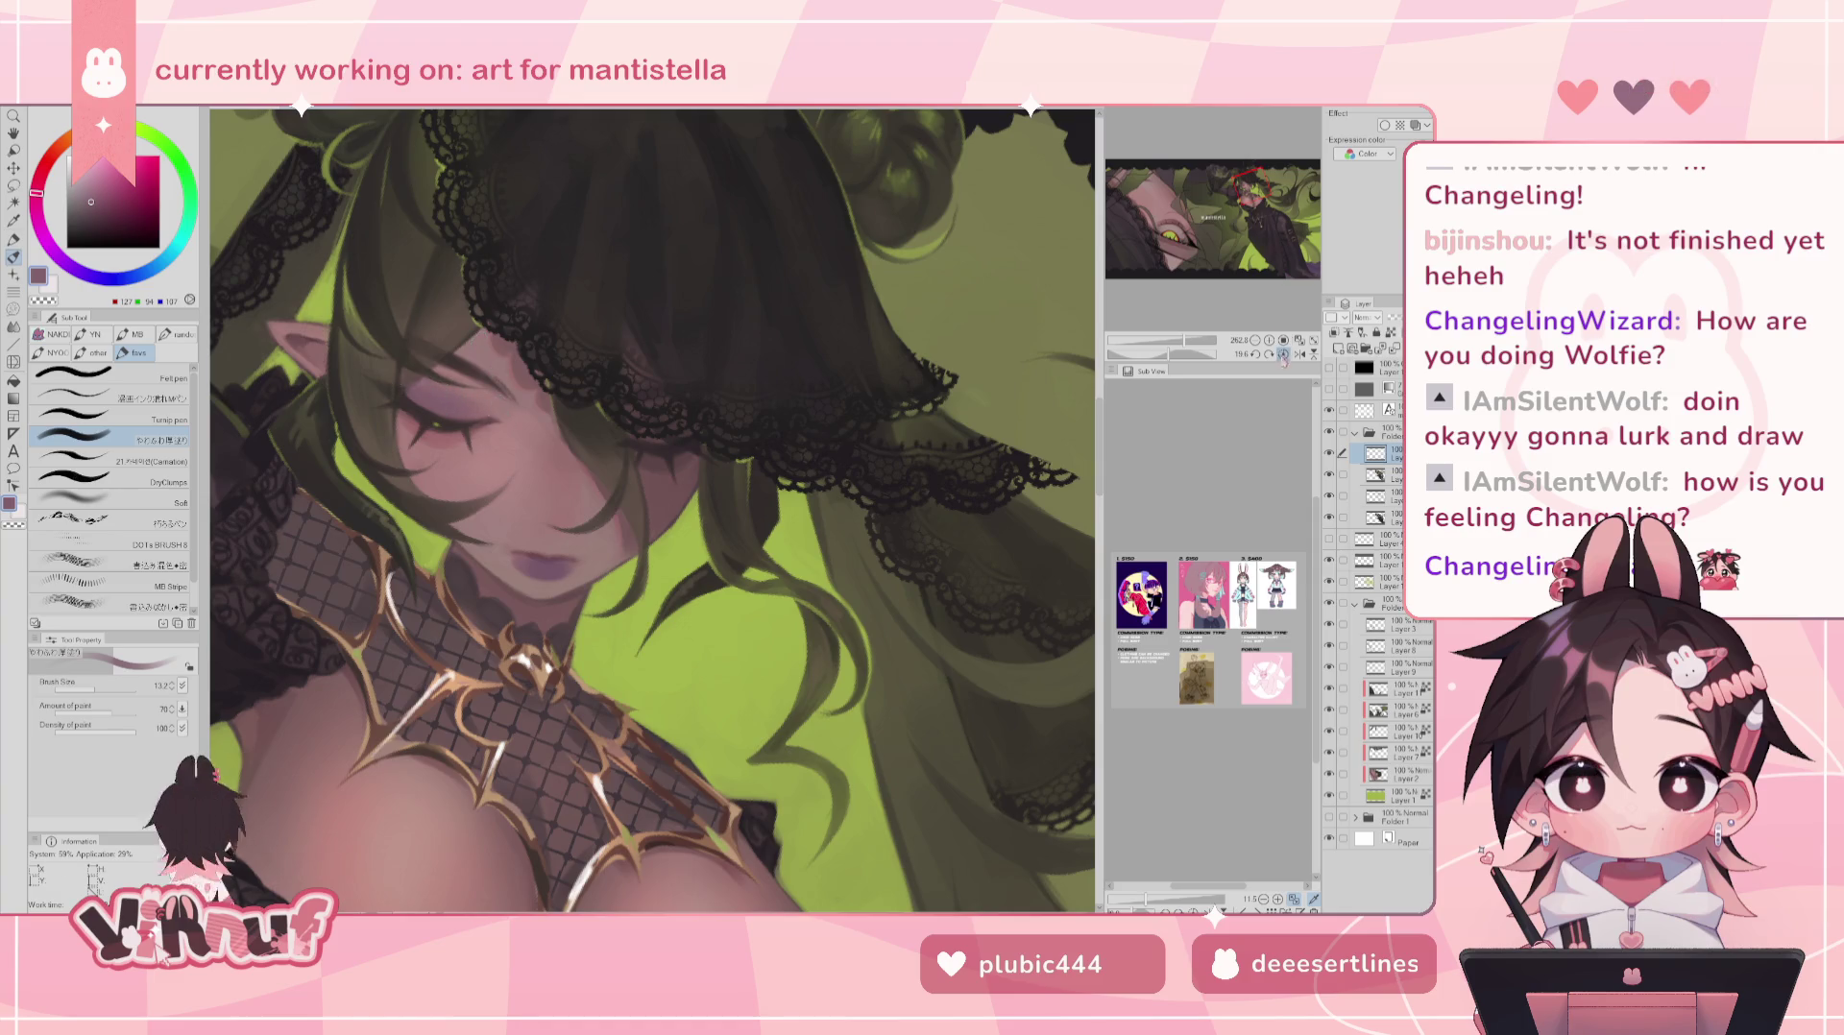
{"action": "left_click", "coordinate": [1283, 354]}
{"action": "left_click_drag", "start_coordinate": [1186, 342], "coordinate": [1185, 346]}
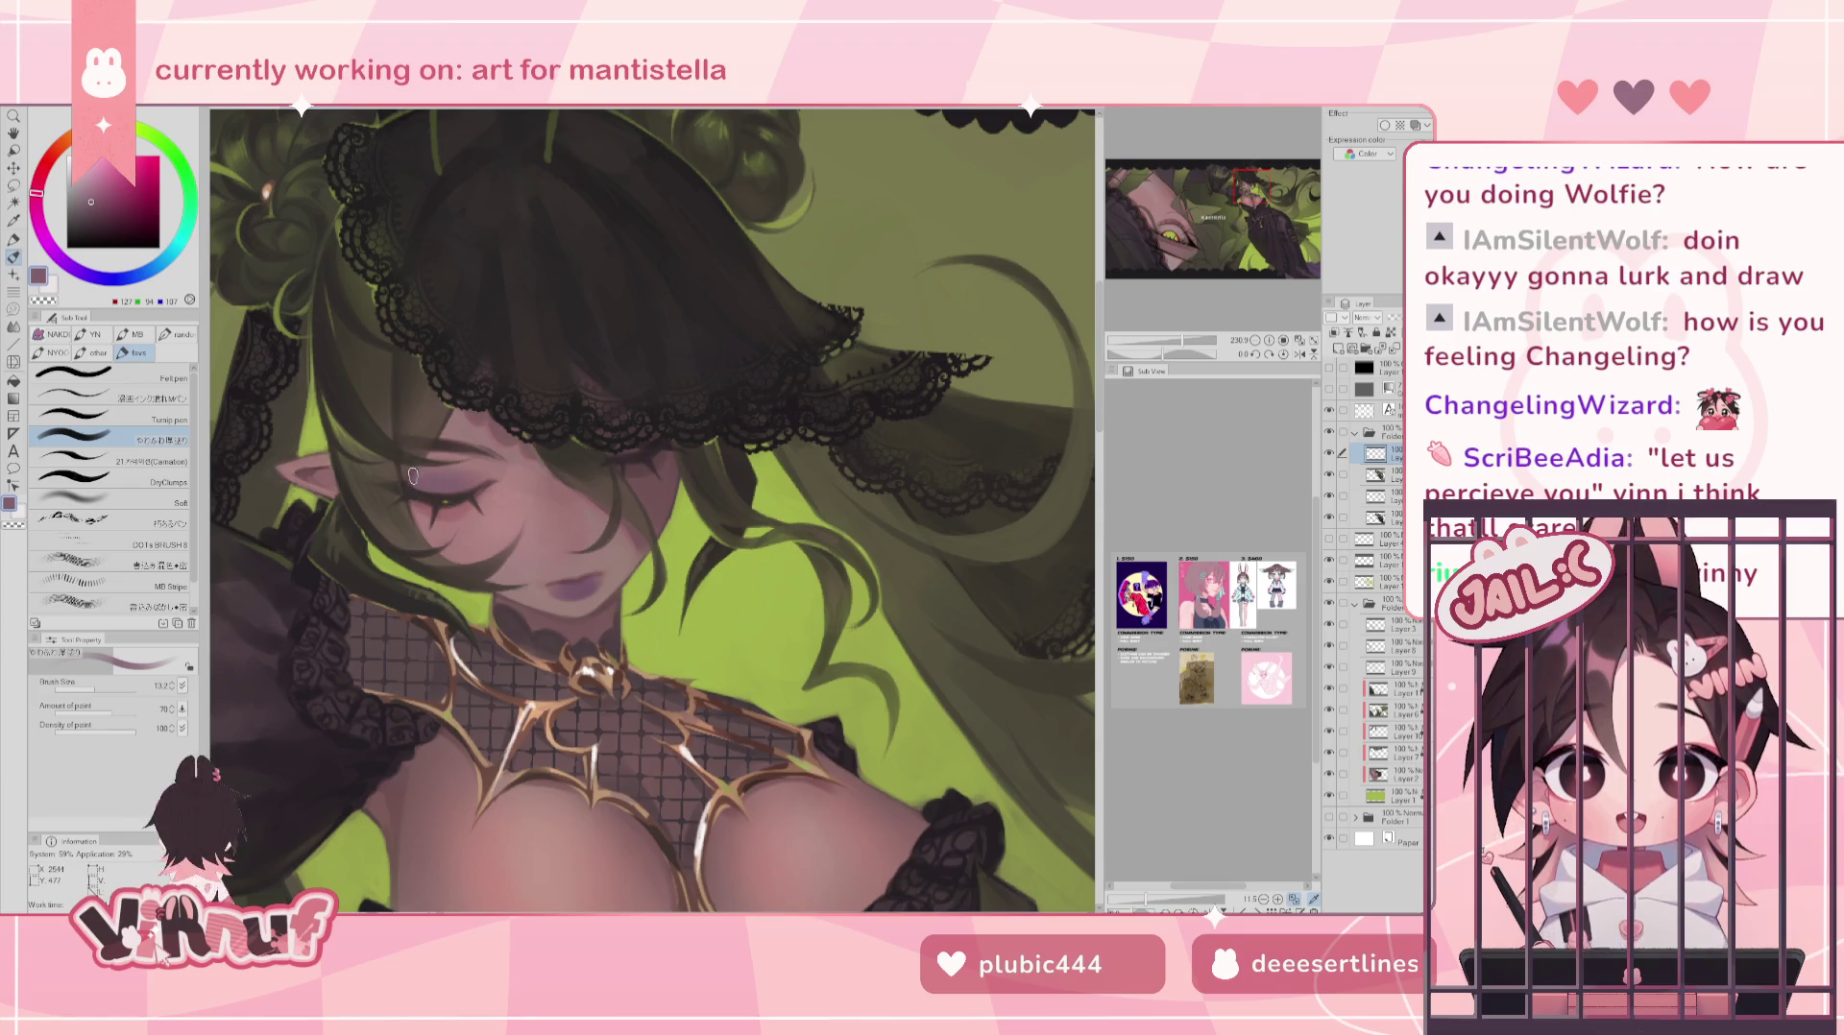
- Set the brush to a darker mauve at size 3.8 and reset the view on the face
{"action": "key", "text": "e"}
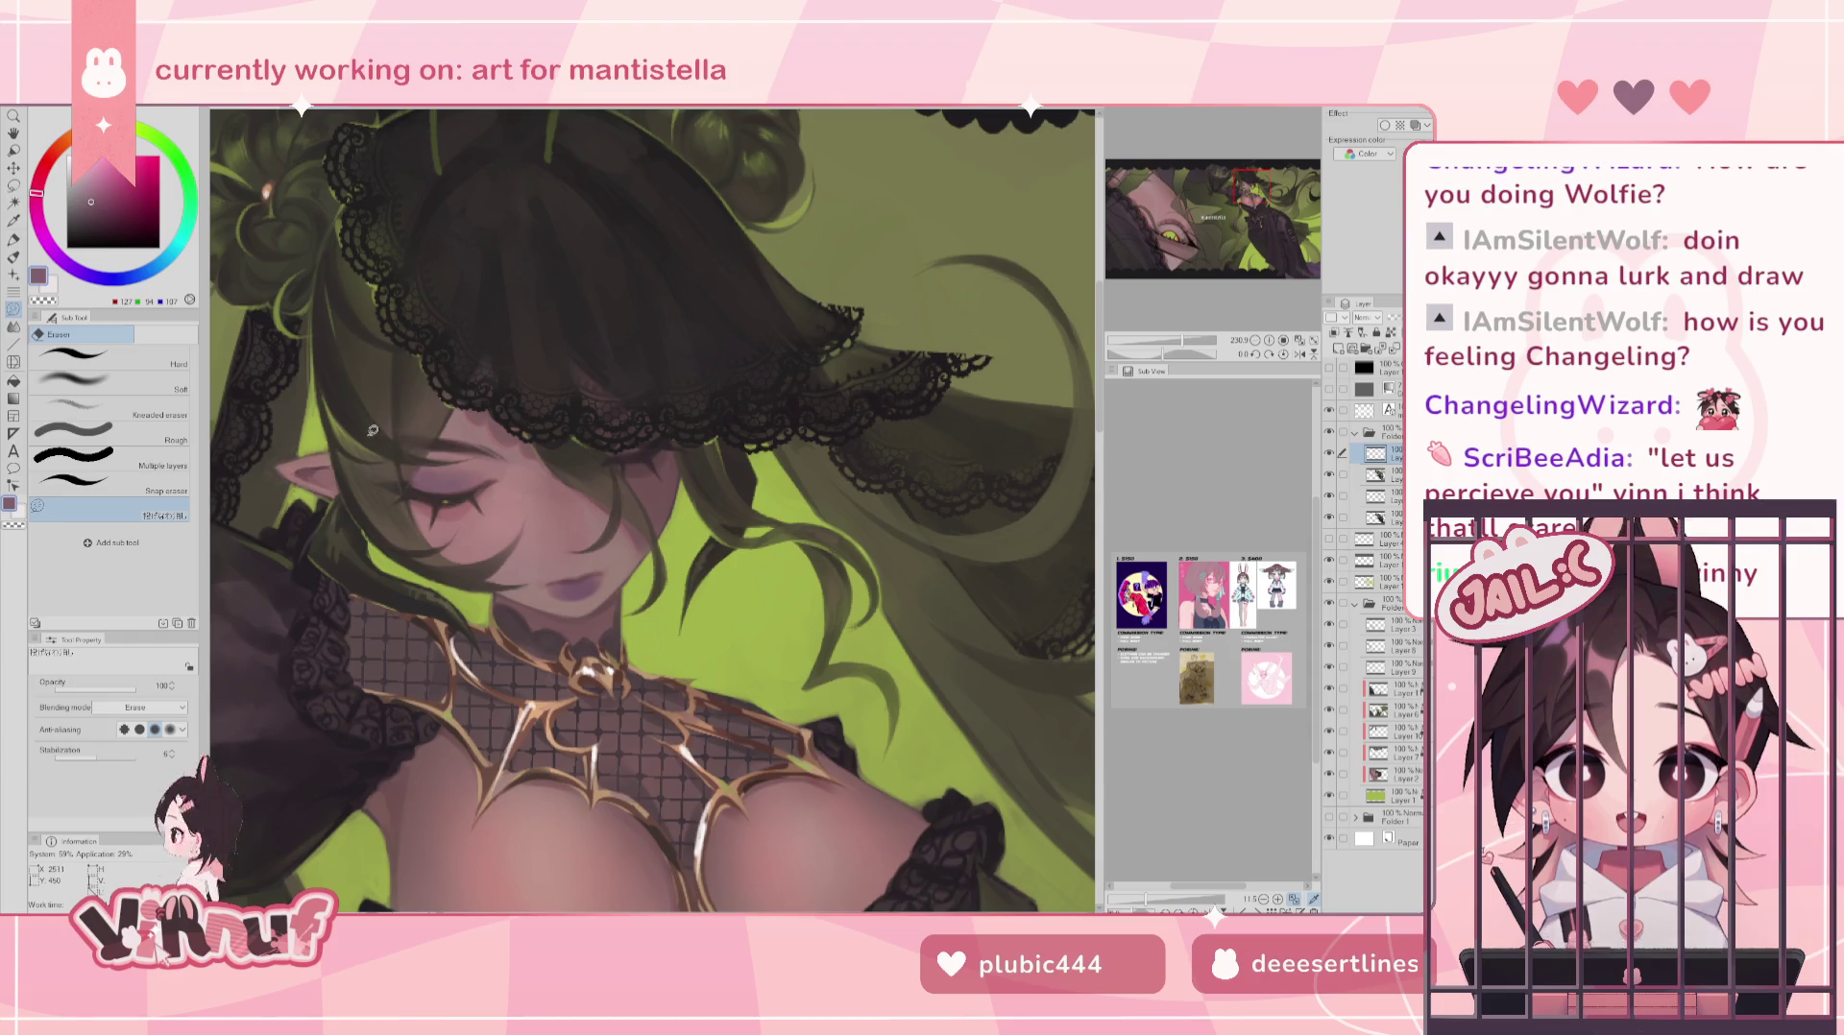
{"action": "key", "text": "b"}
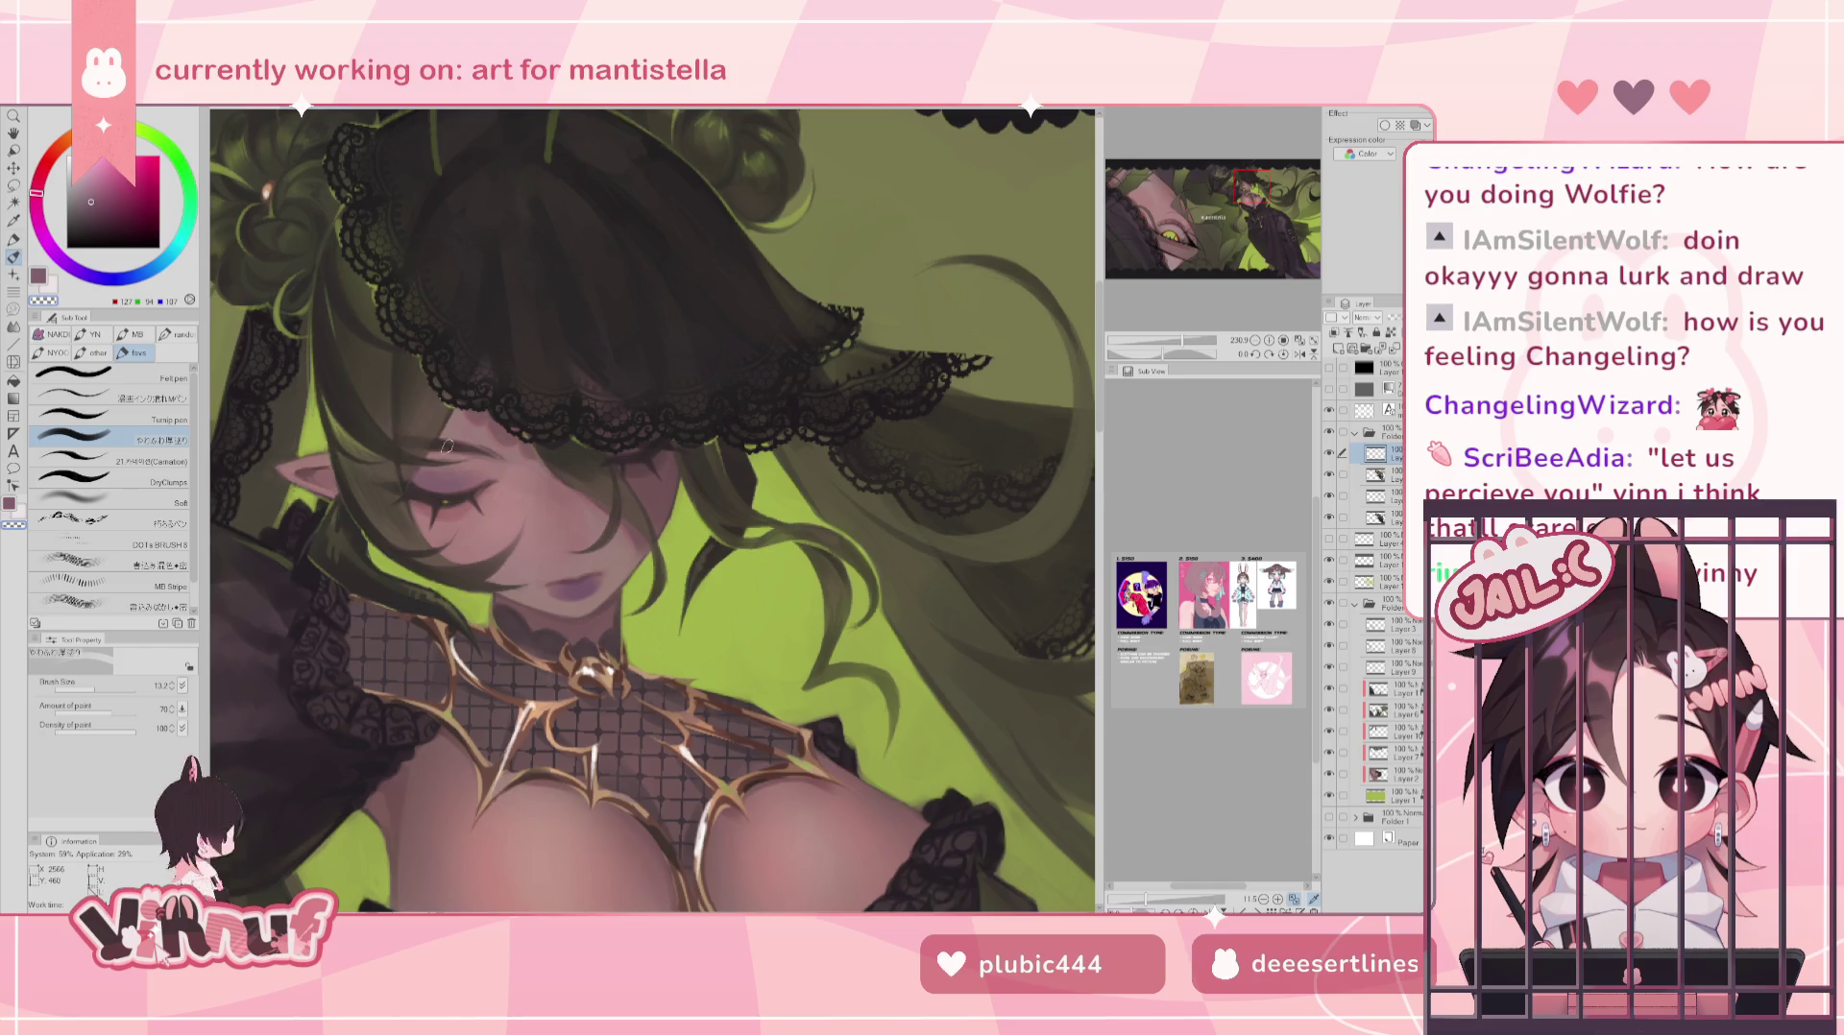
{"action": "left_click", "coordinate": [95, 216]}
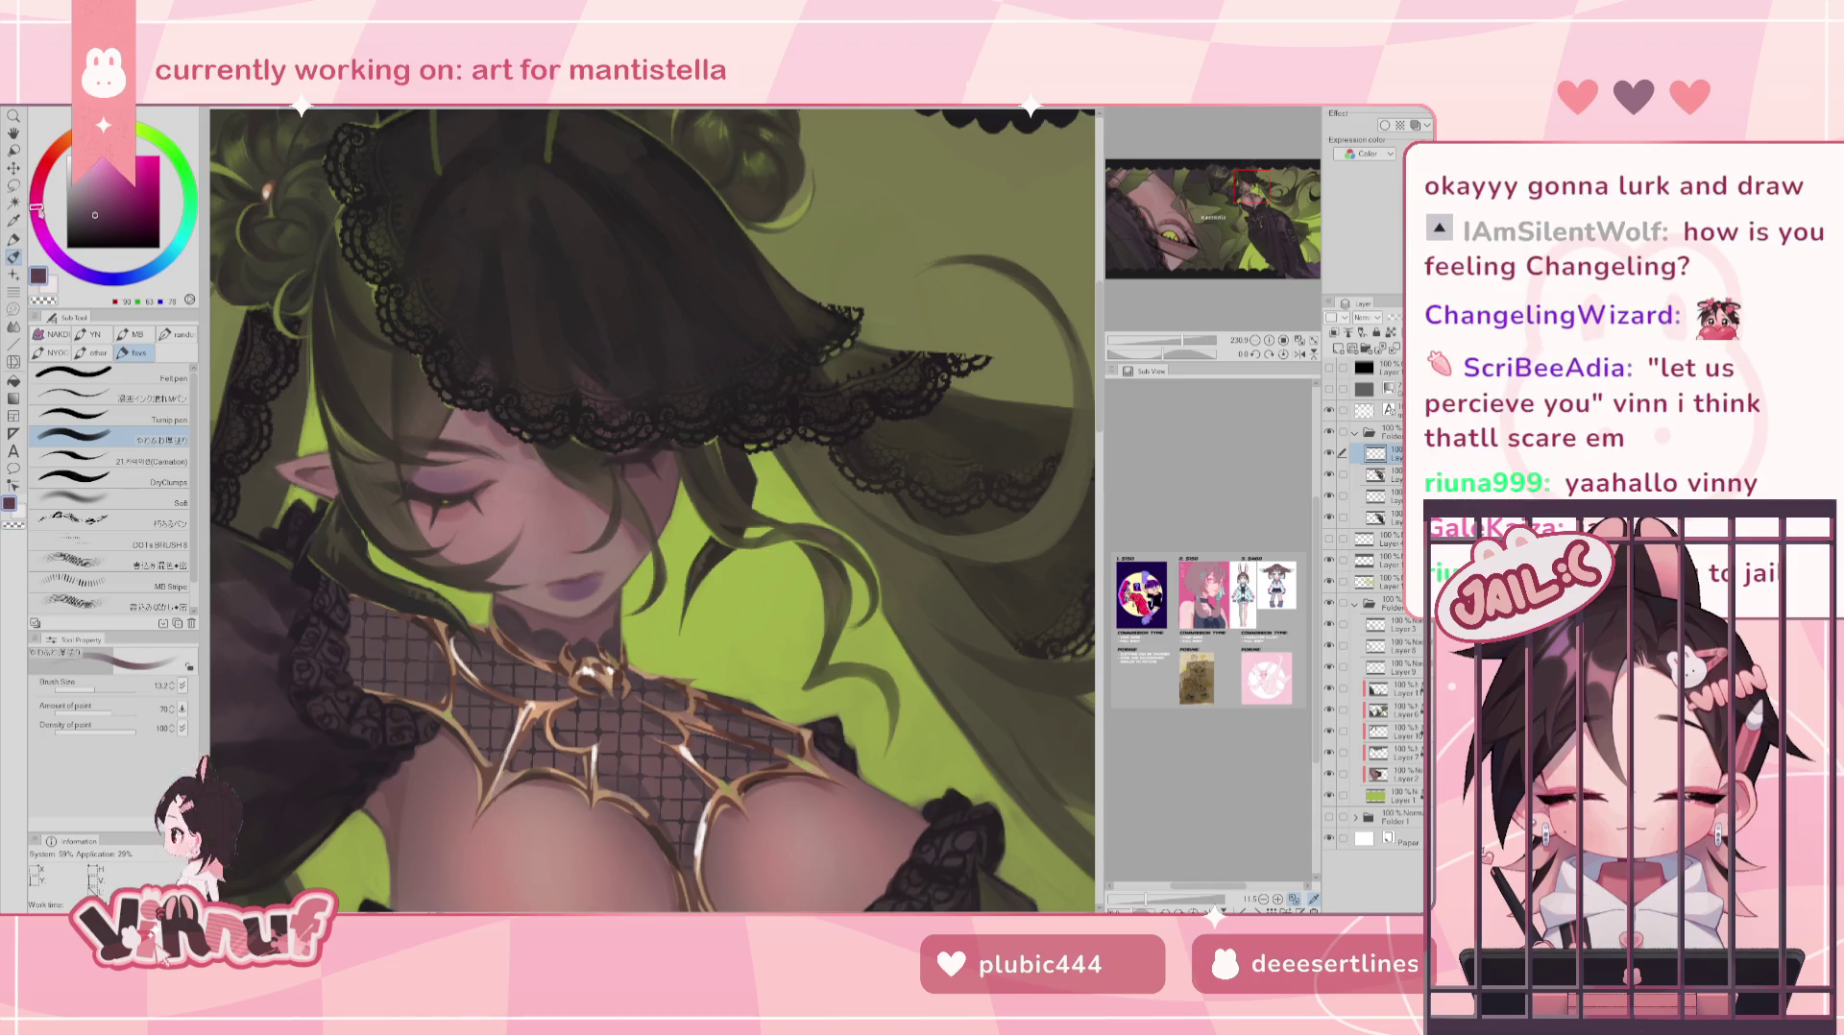
{"action": "left_click", "coordinate": [87, 686]}
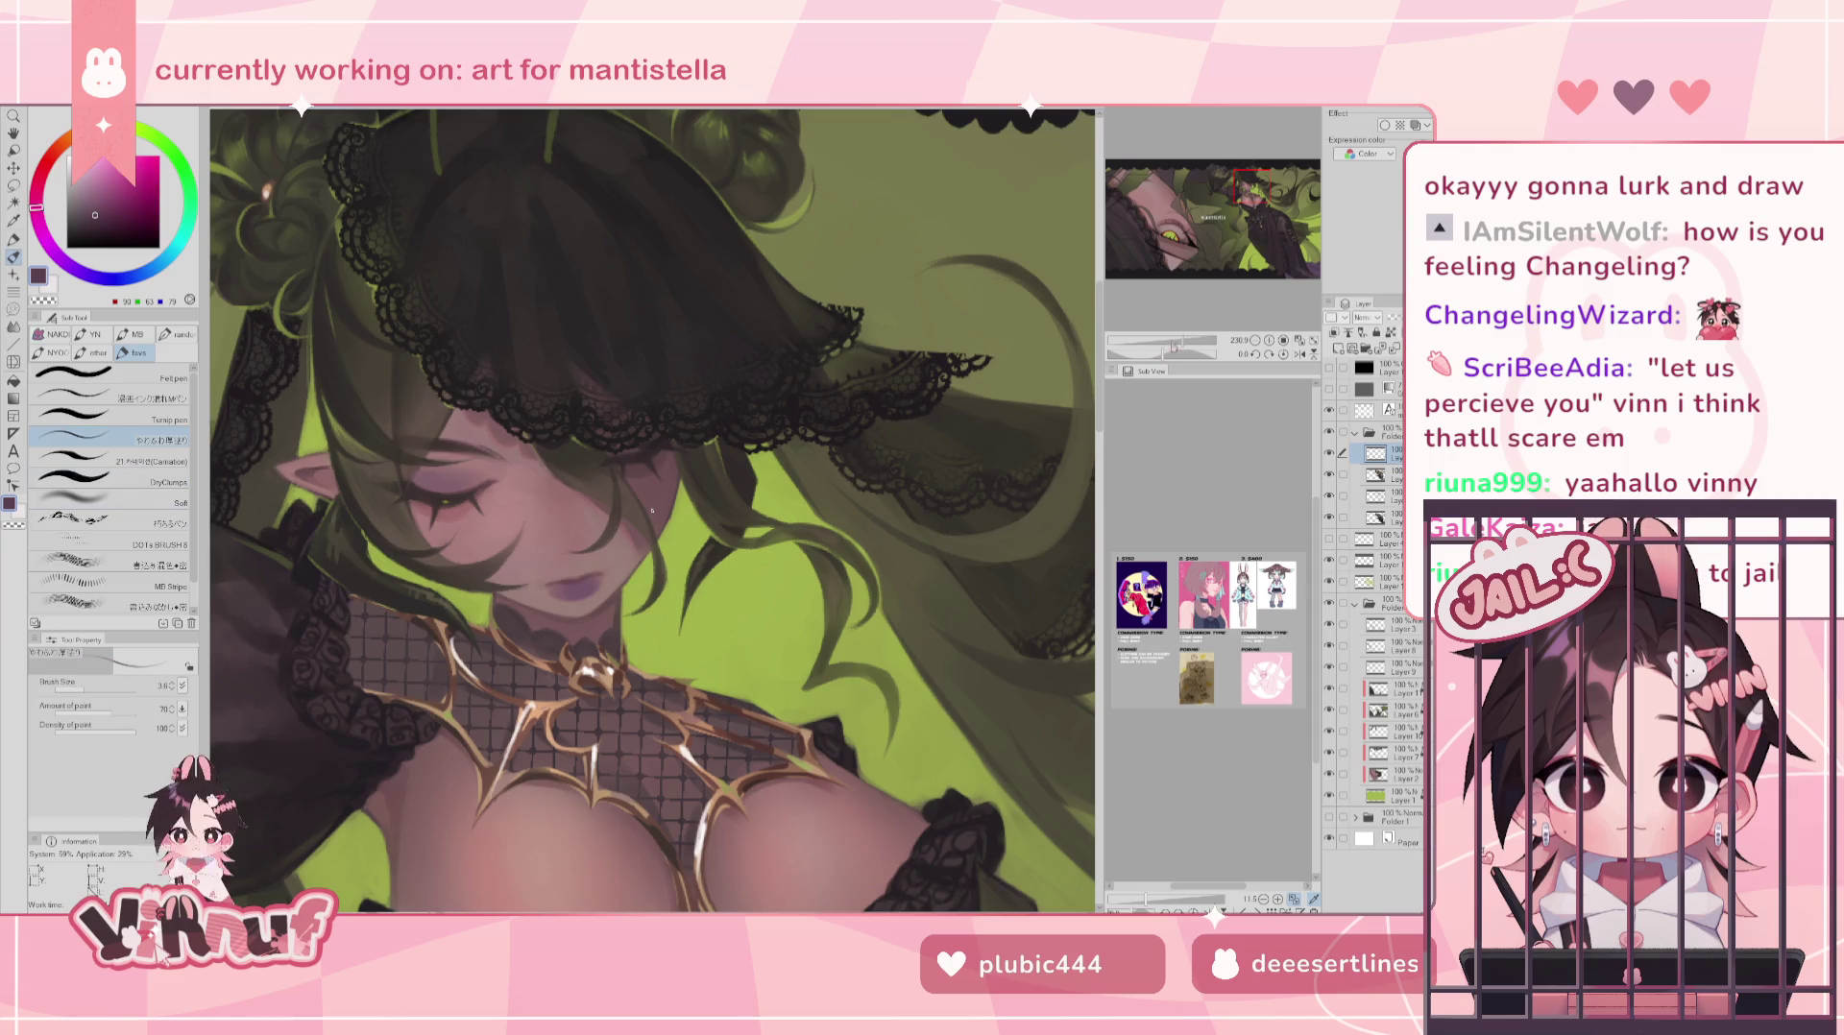
{"action": "scroll", "coordinate": [652, 511], "scroll_direction": "up", "scroll_amount": 1}
{"action": "scroll", "coordinate": [652, 510], "scroll_direction": "up", "scroll_amount": 3}
{"action": "scroll", "coordinate": [538, 505], "scroll_direction": "up", "scroll_amount": 2}
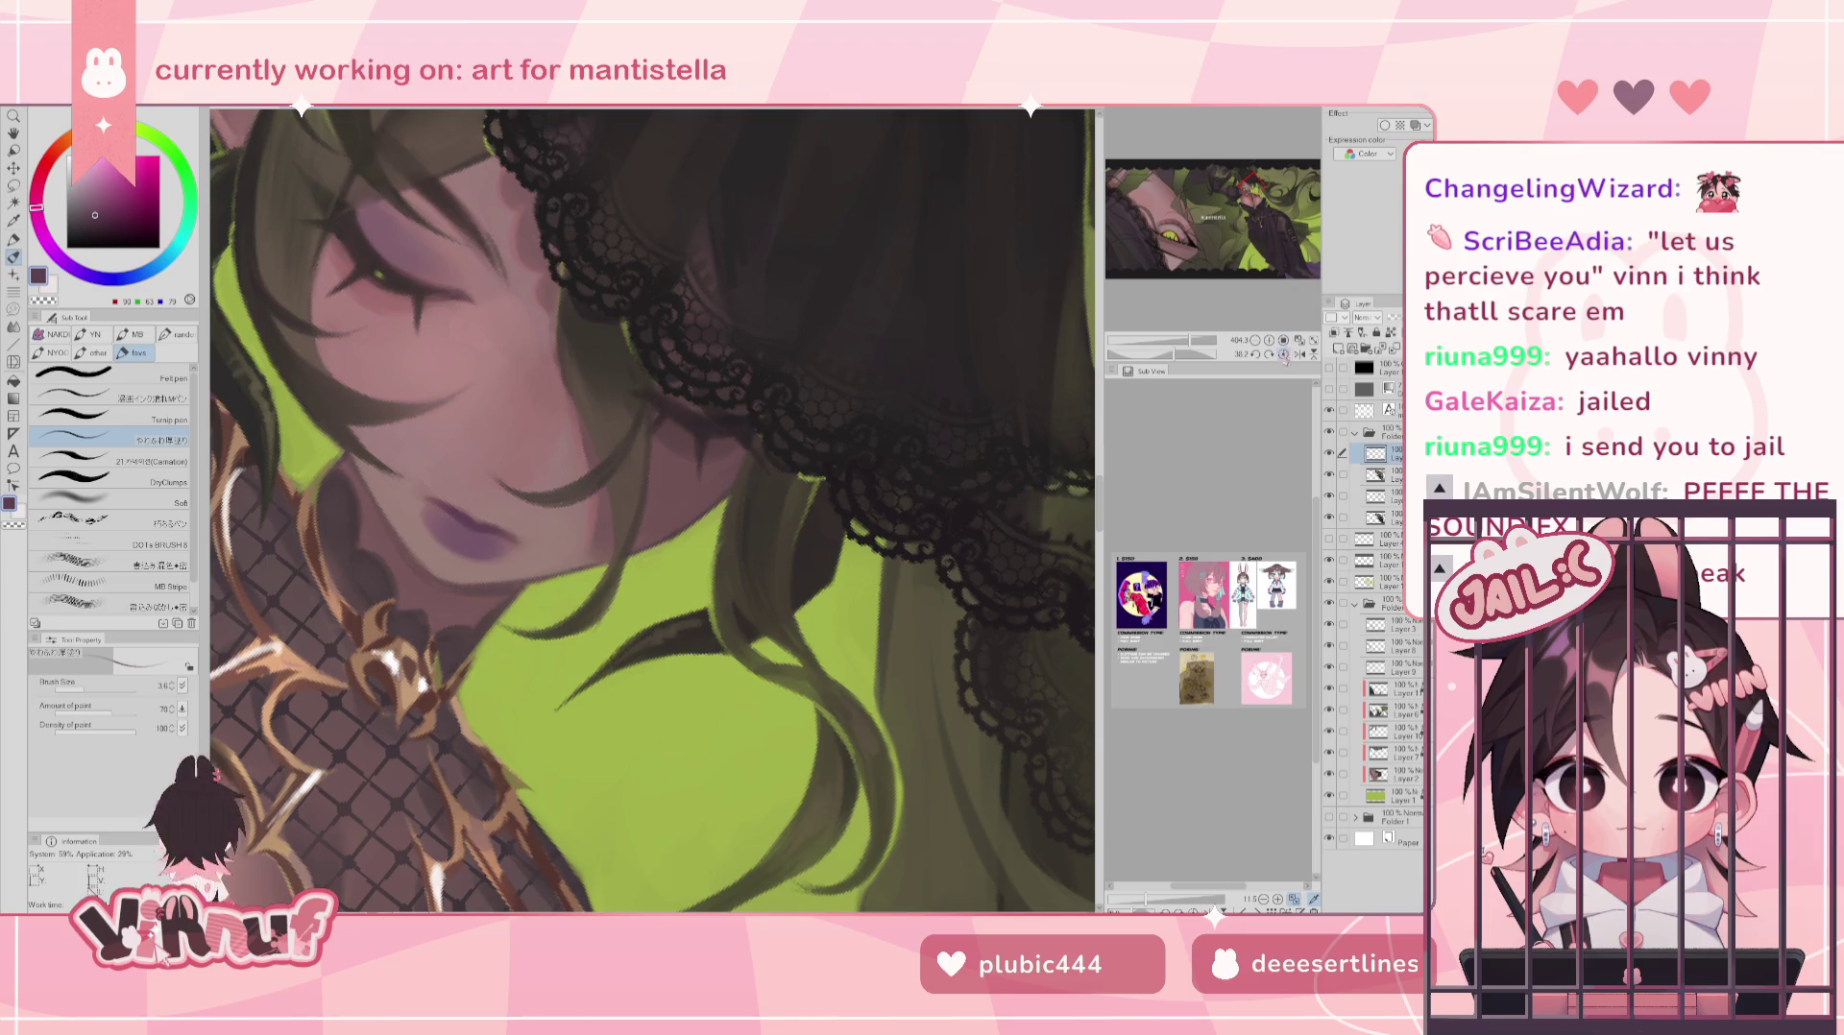
{"action": "key", "text": "ctrl+0"}
{"action": "scroll", "coordinate": [653, 509], "scroll_direction": "up", "scroll_amount": 5}
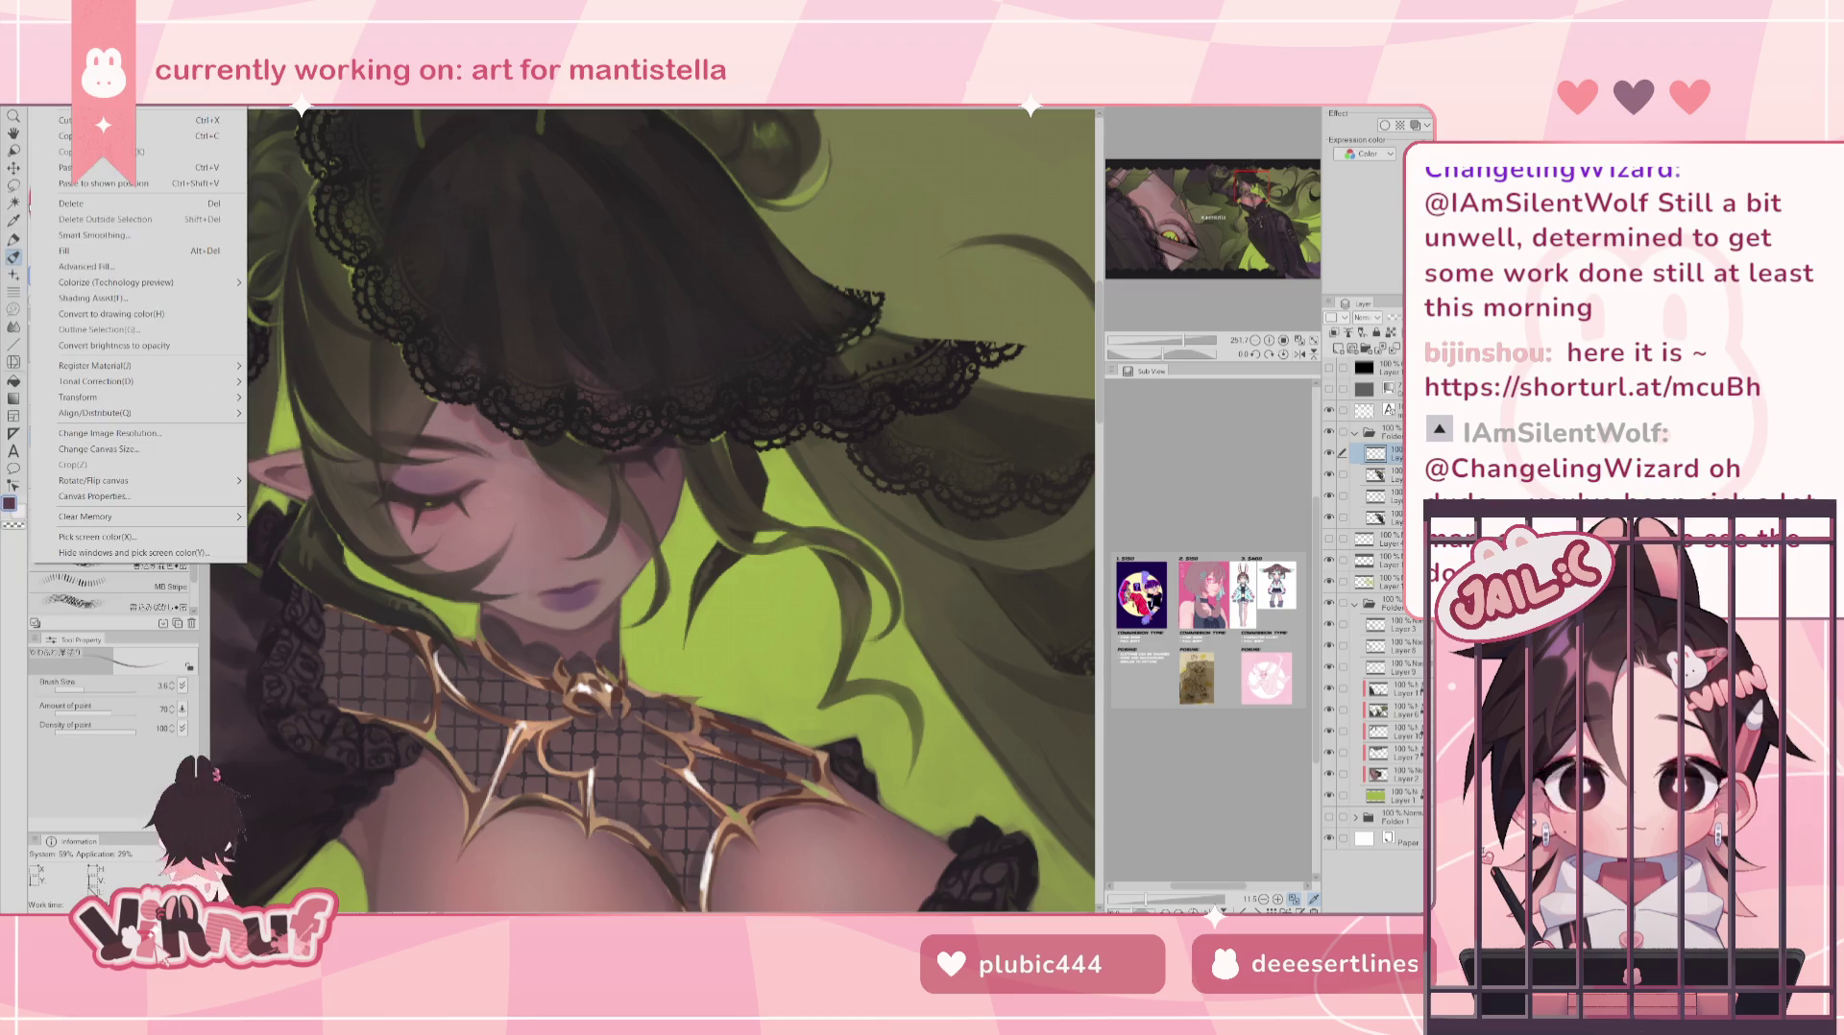
- Paste the copied 'Design: B, 2nd draft' sketch as a new canvas and pan across it
{"action": "left_click", "coordinate": [168, 117]}
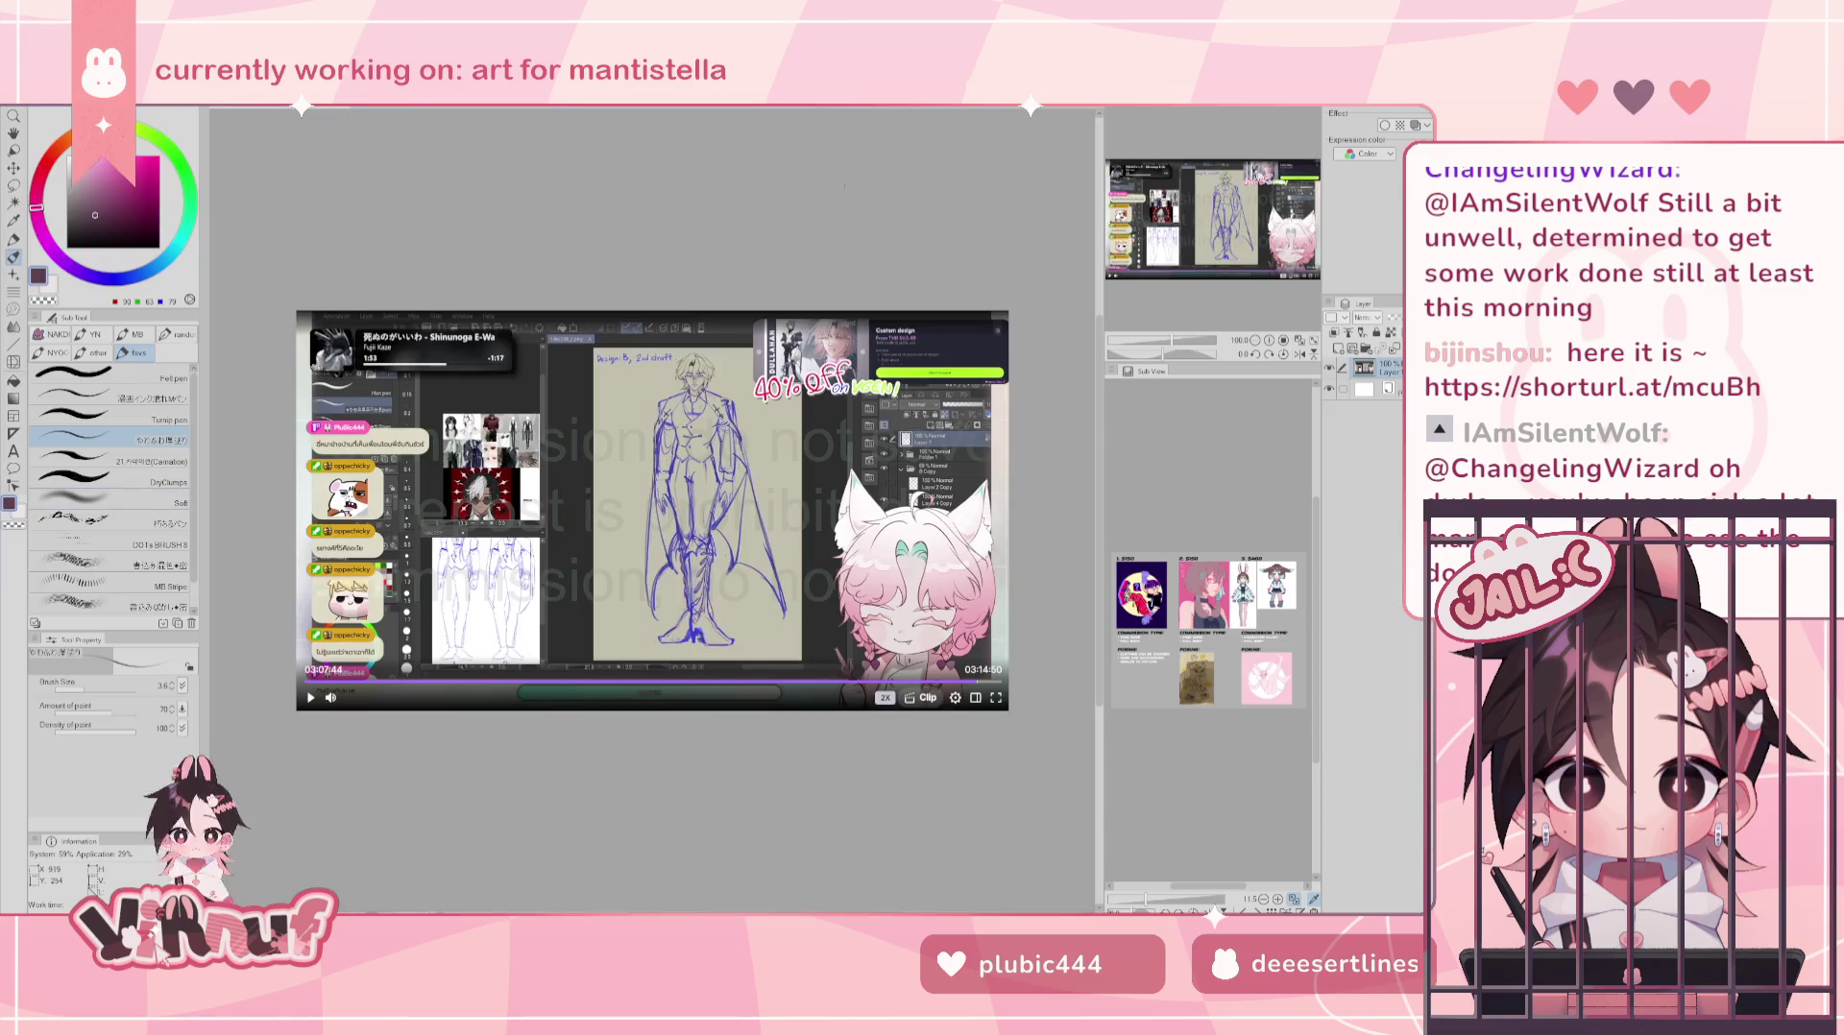
{"action": "scroll", "coordinate": [739, 489], "scroll_direction": "up", "scroll_amount": 3}
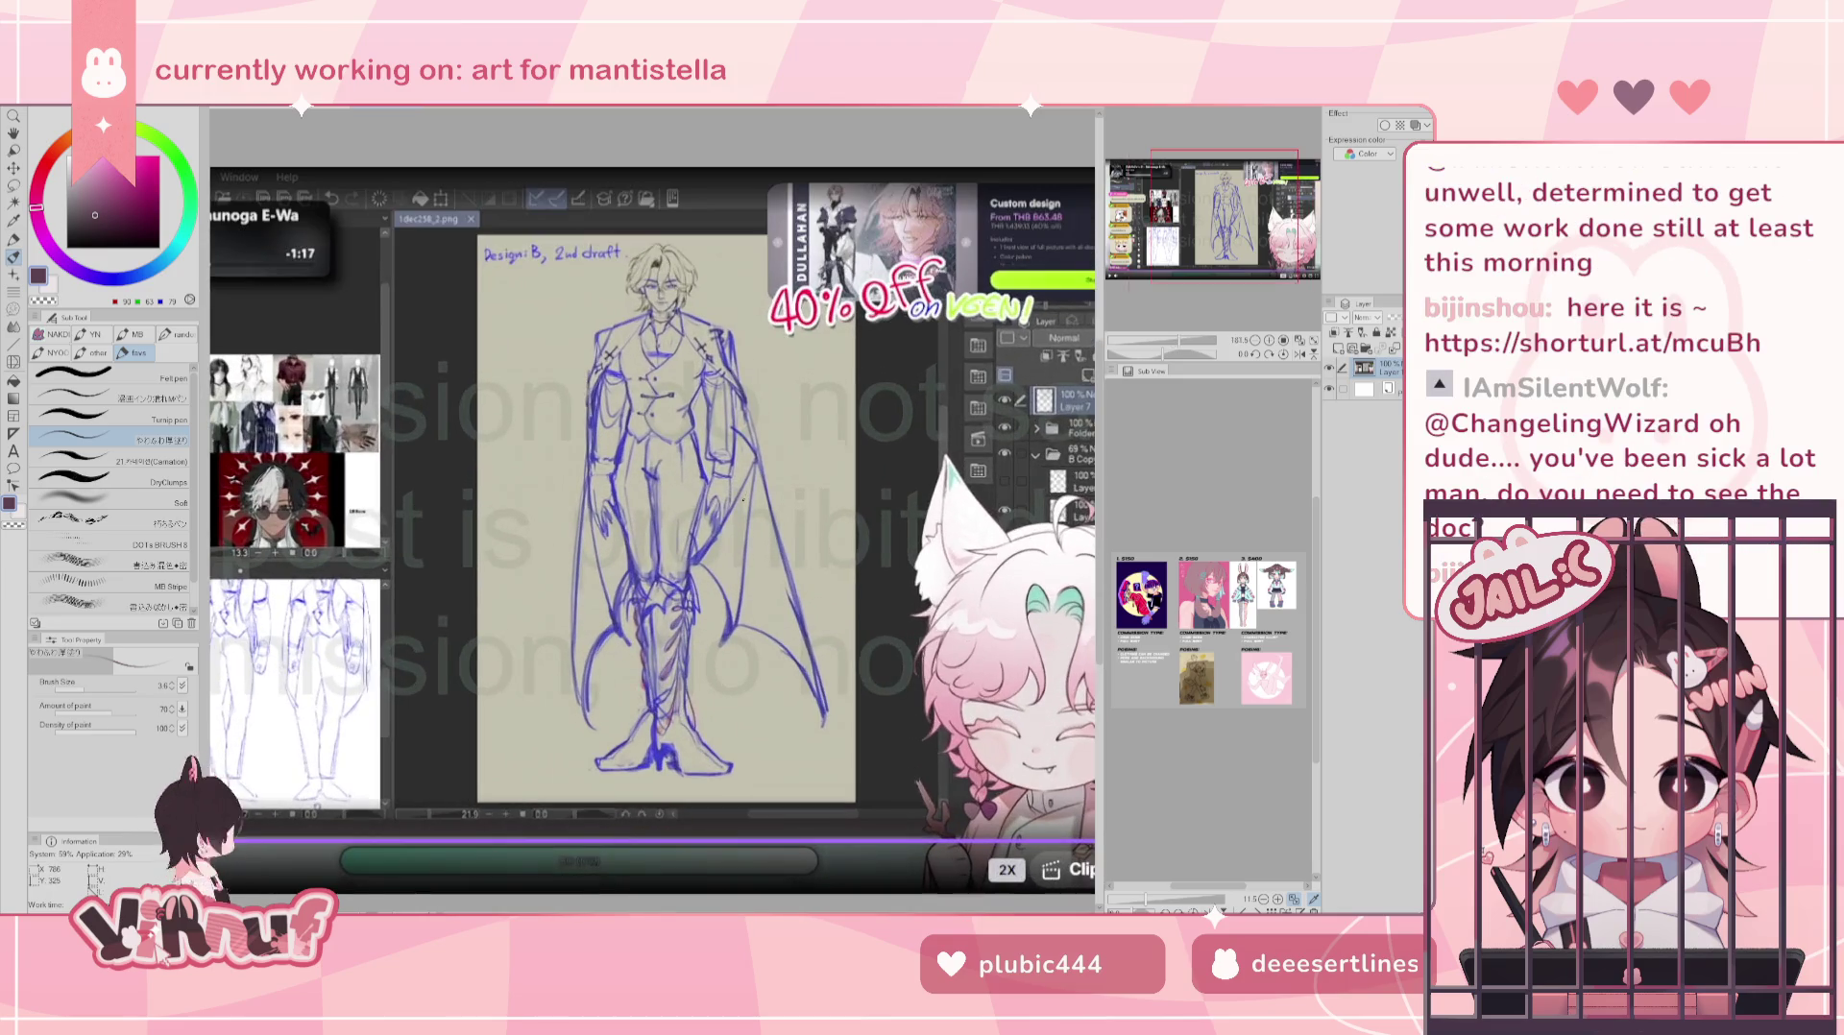
{"action": "scroll", "coordinate": [673, 480], "scroll_direction": "up", "scroll_amount": 3}
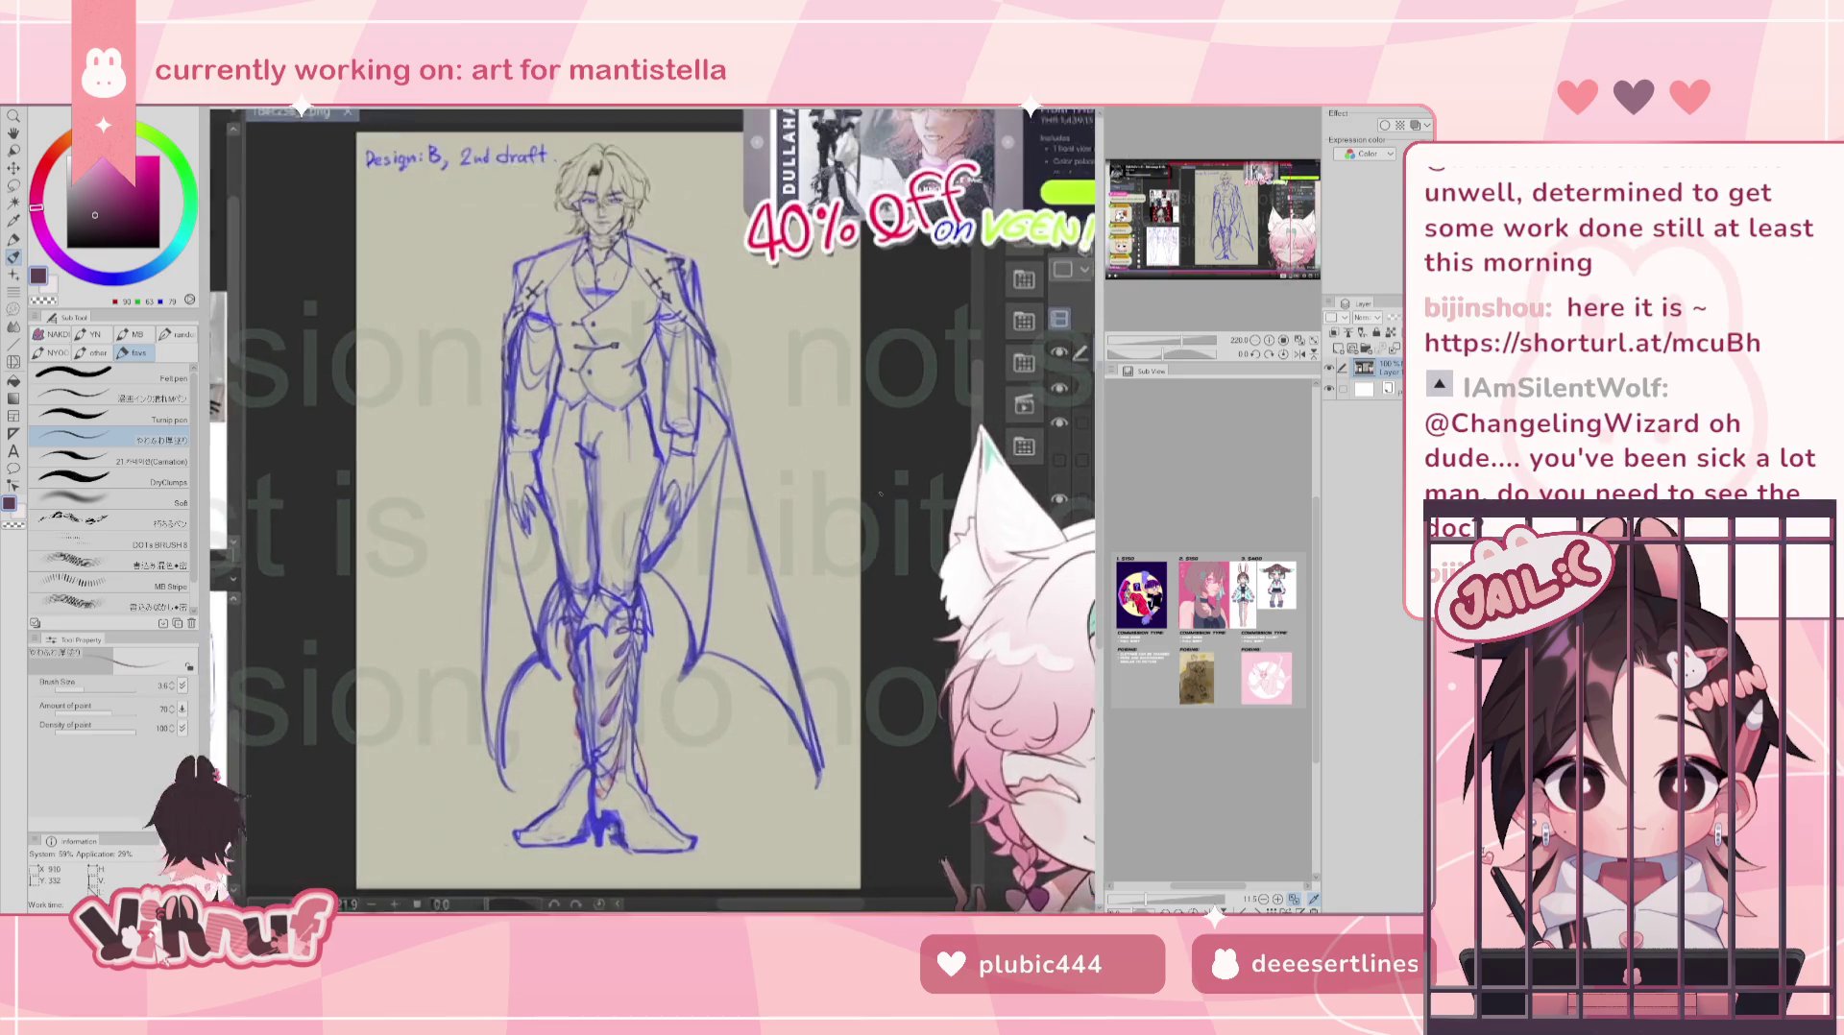
{"action": "left_click_drag", "start_coordinate": [1226, 231], "coordinate": [1191, 232]}
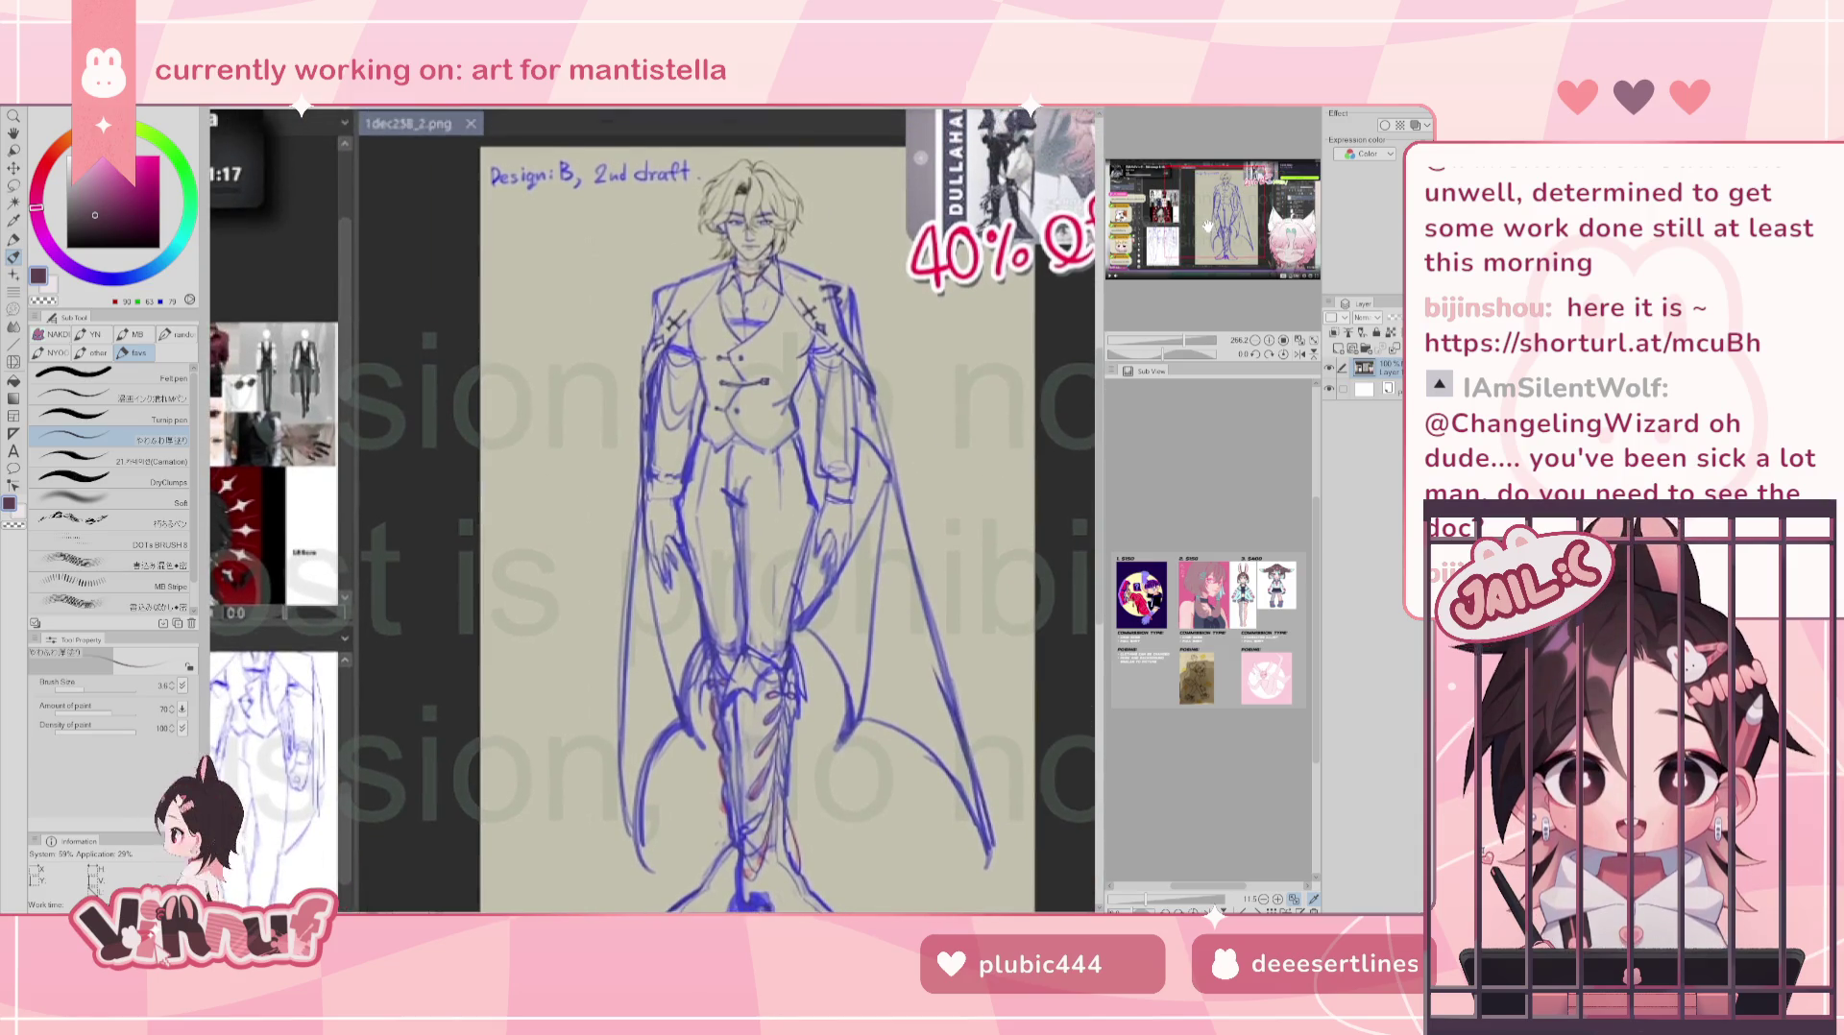
{"action": "left_click_drag", "start_coordinate": [1192, 233], "coordinate": [1264, 246]}
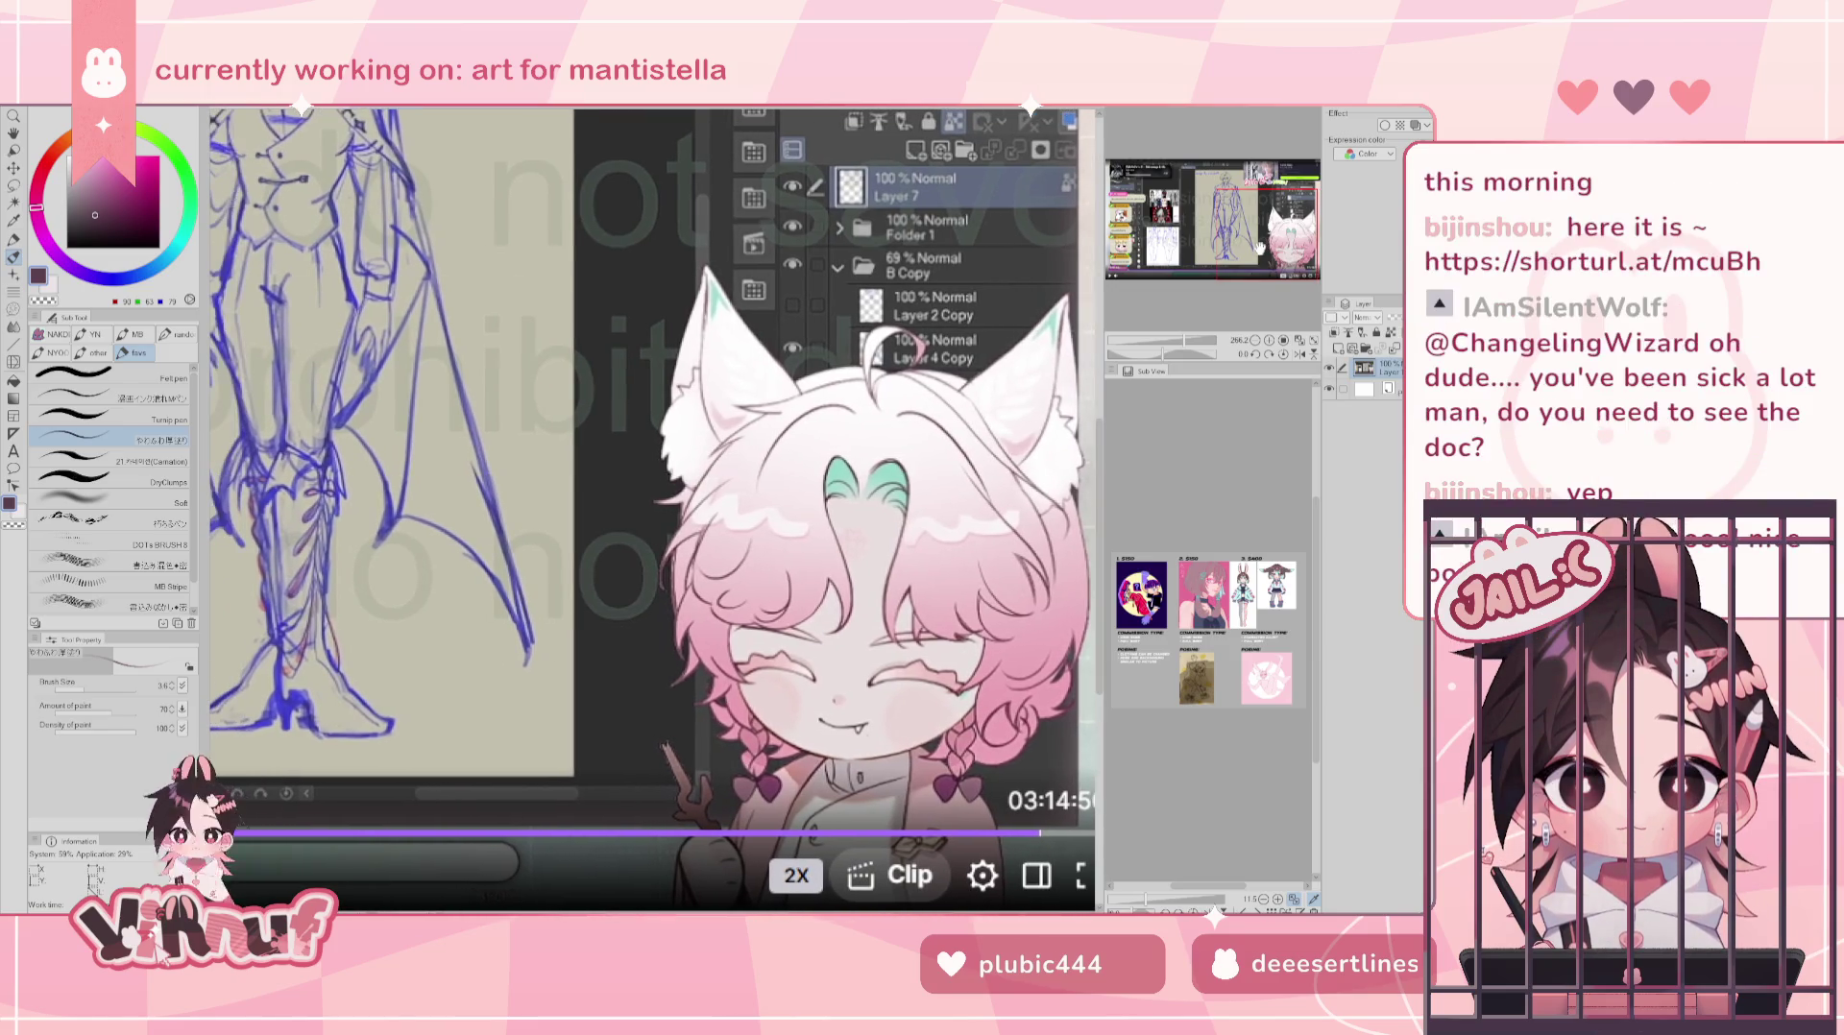
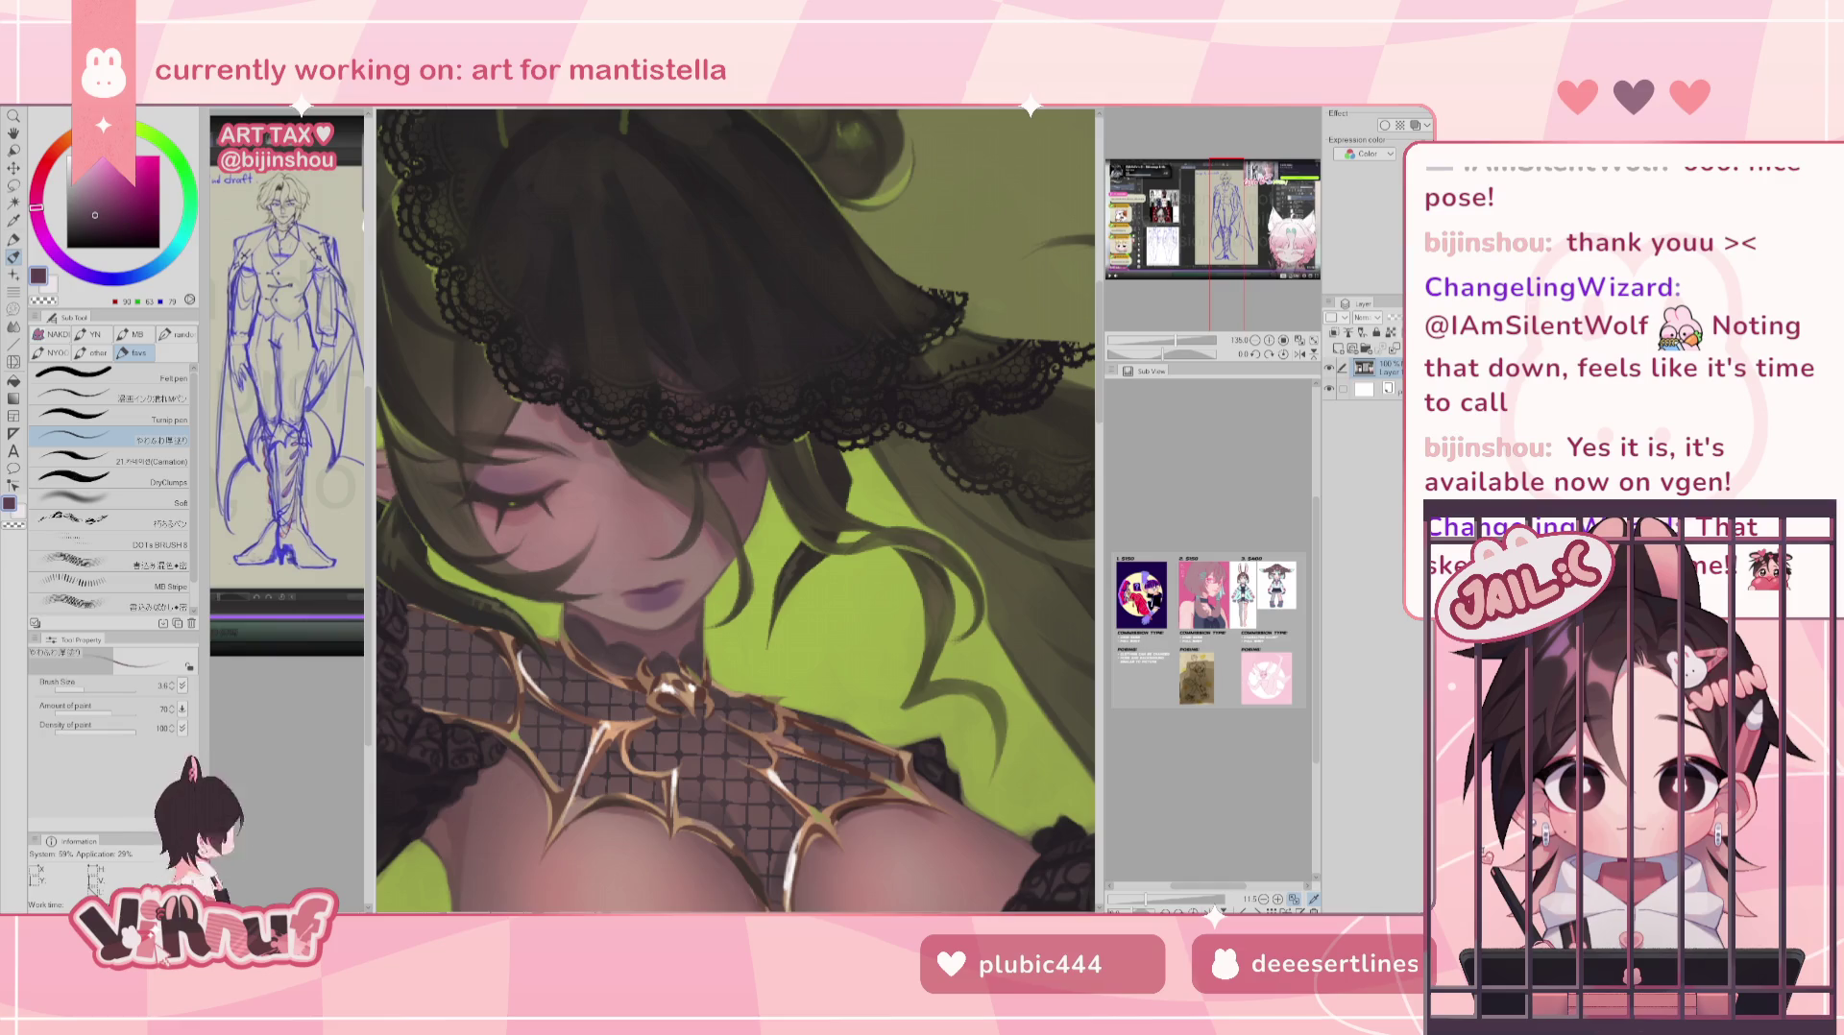
- Activate the main mantistella canvas, raise the brush size from 3.6 to 6.2, and switch to the Eraser
{"action": "left_click", "coordinate": [499, 480]}
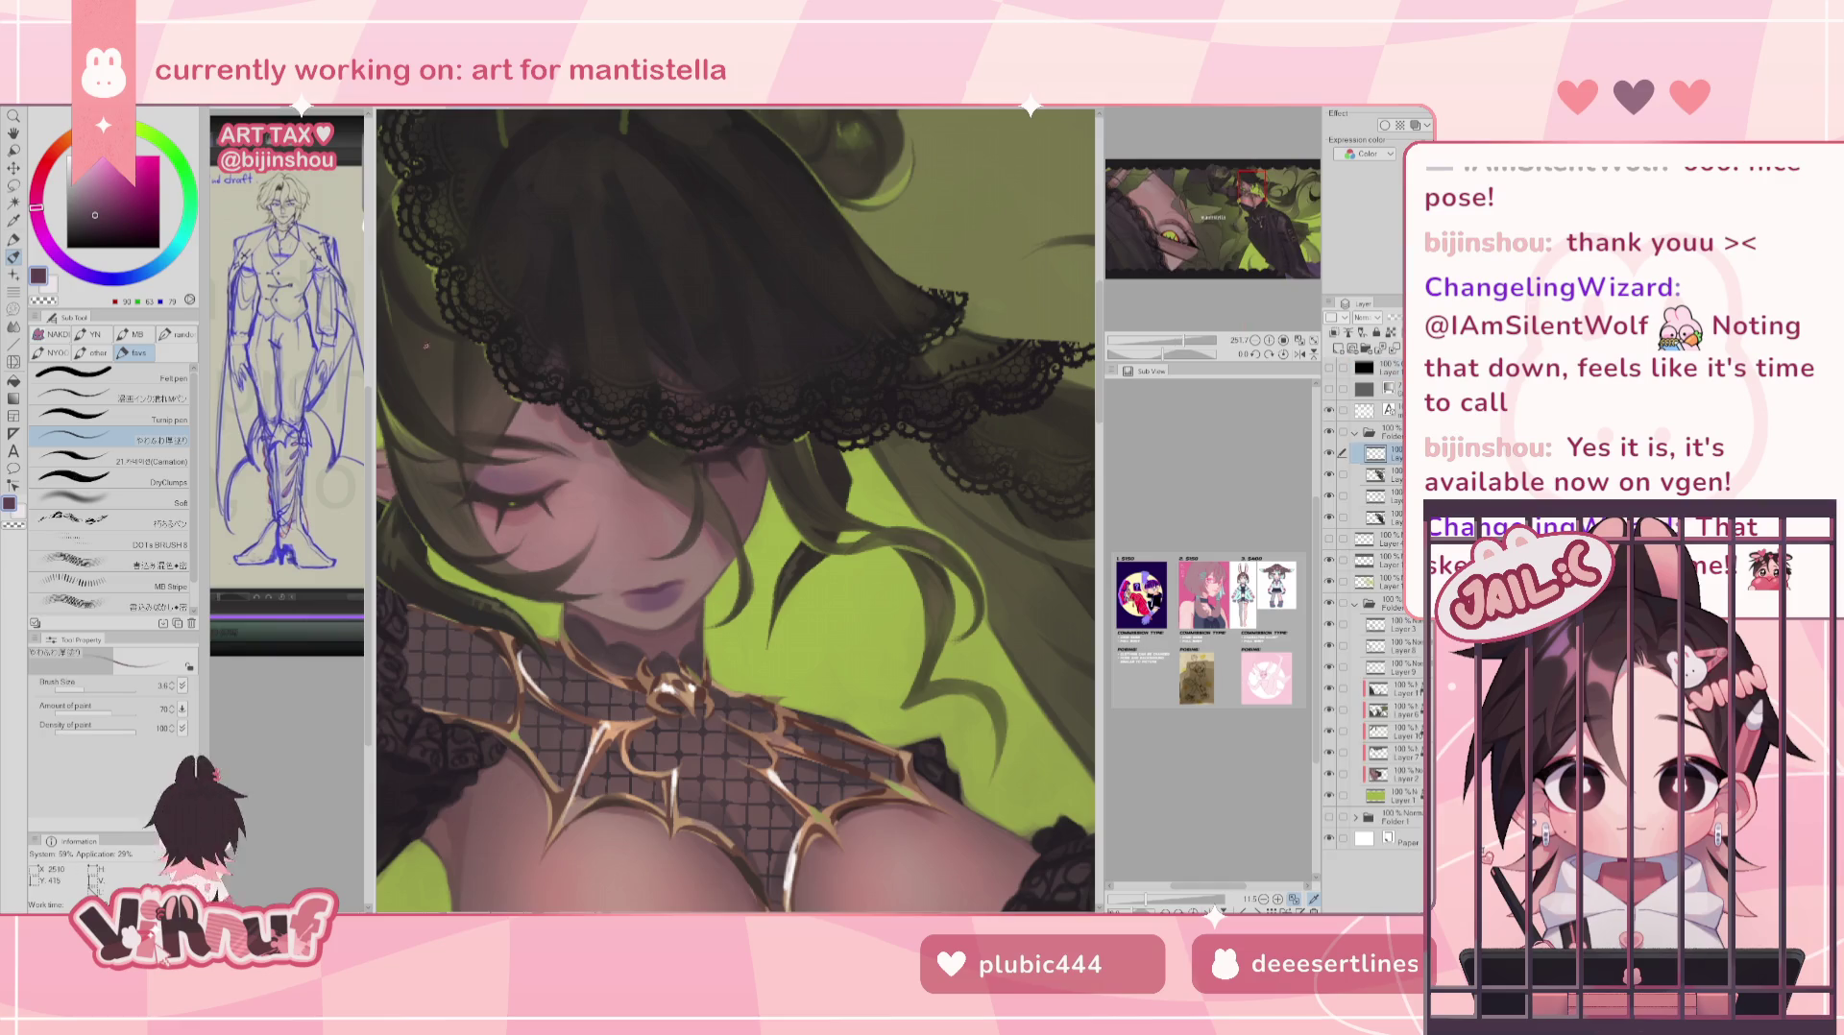
{"action": "left_click_drag", "start_coordinate": [82, 685], "coordinate": [92, 688]}
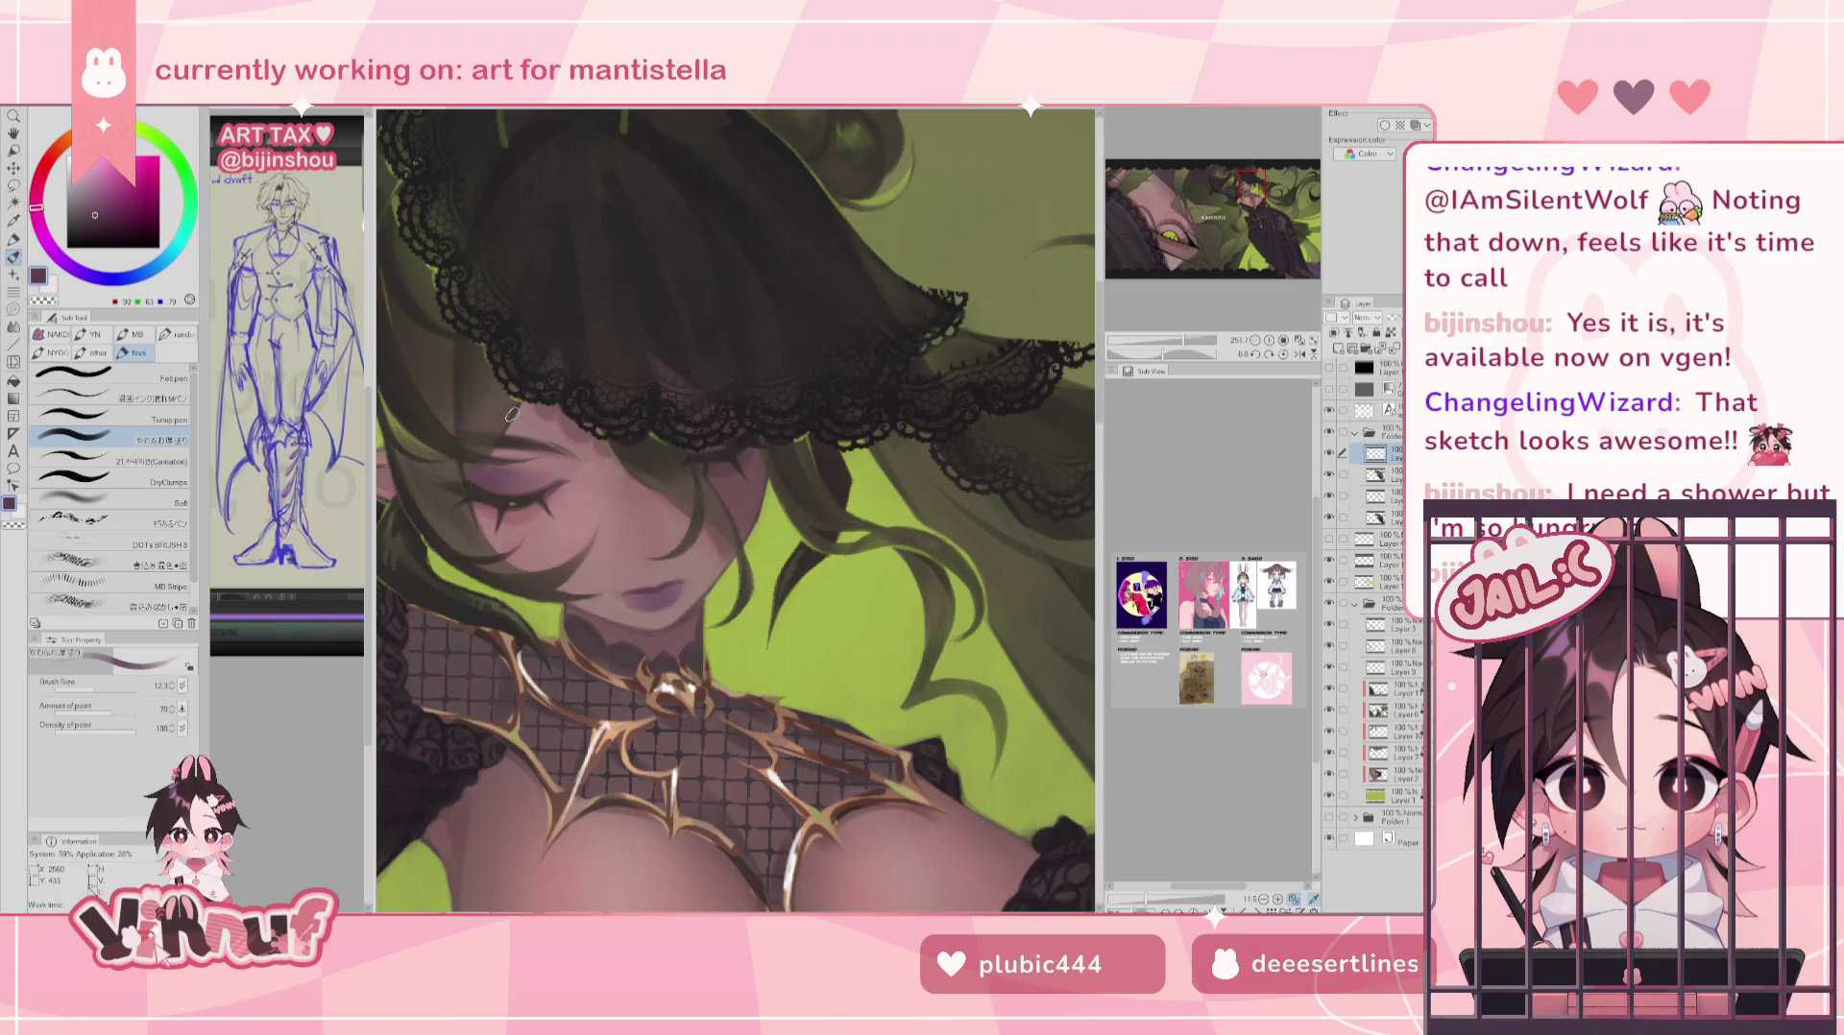
{"action": "key", "text": "e"}
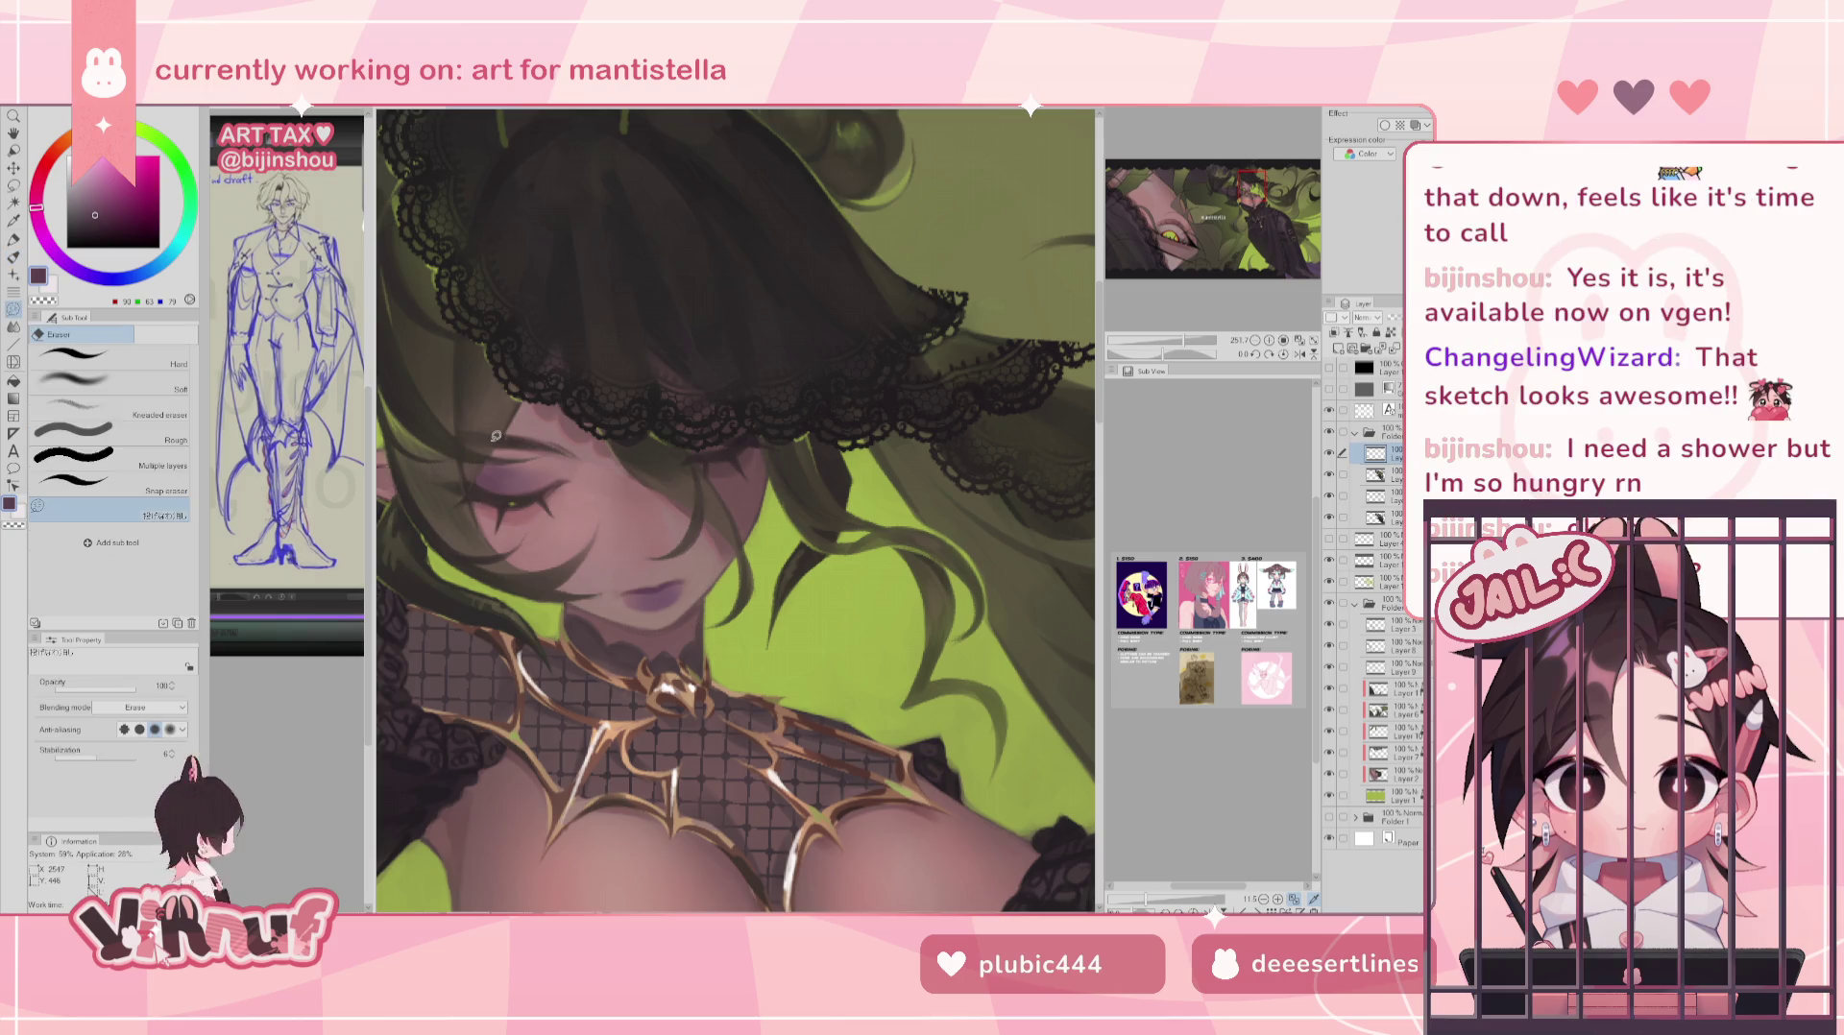
- Erase a thin strip beside the closed eye, then brush a small light stroke nearby
{"action": "left_click_drag", "start_coordinate": [457, 503], "coordinate": [493, 438]}
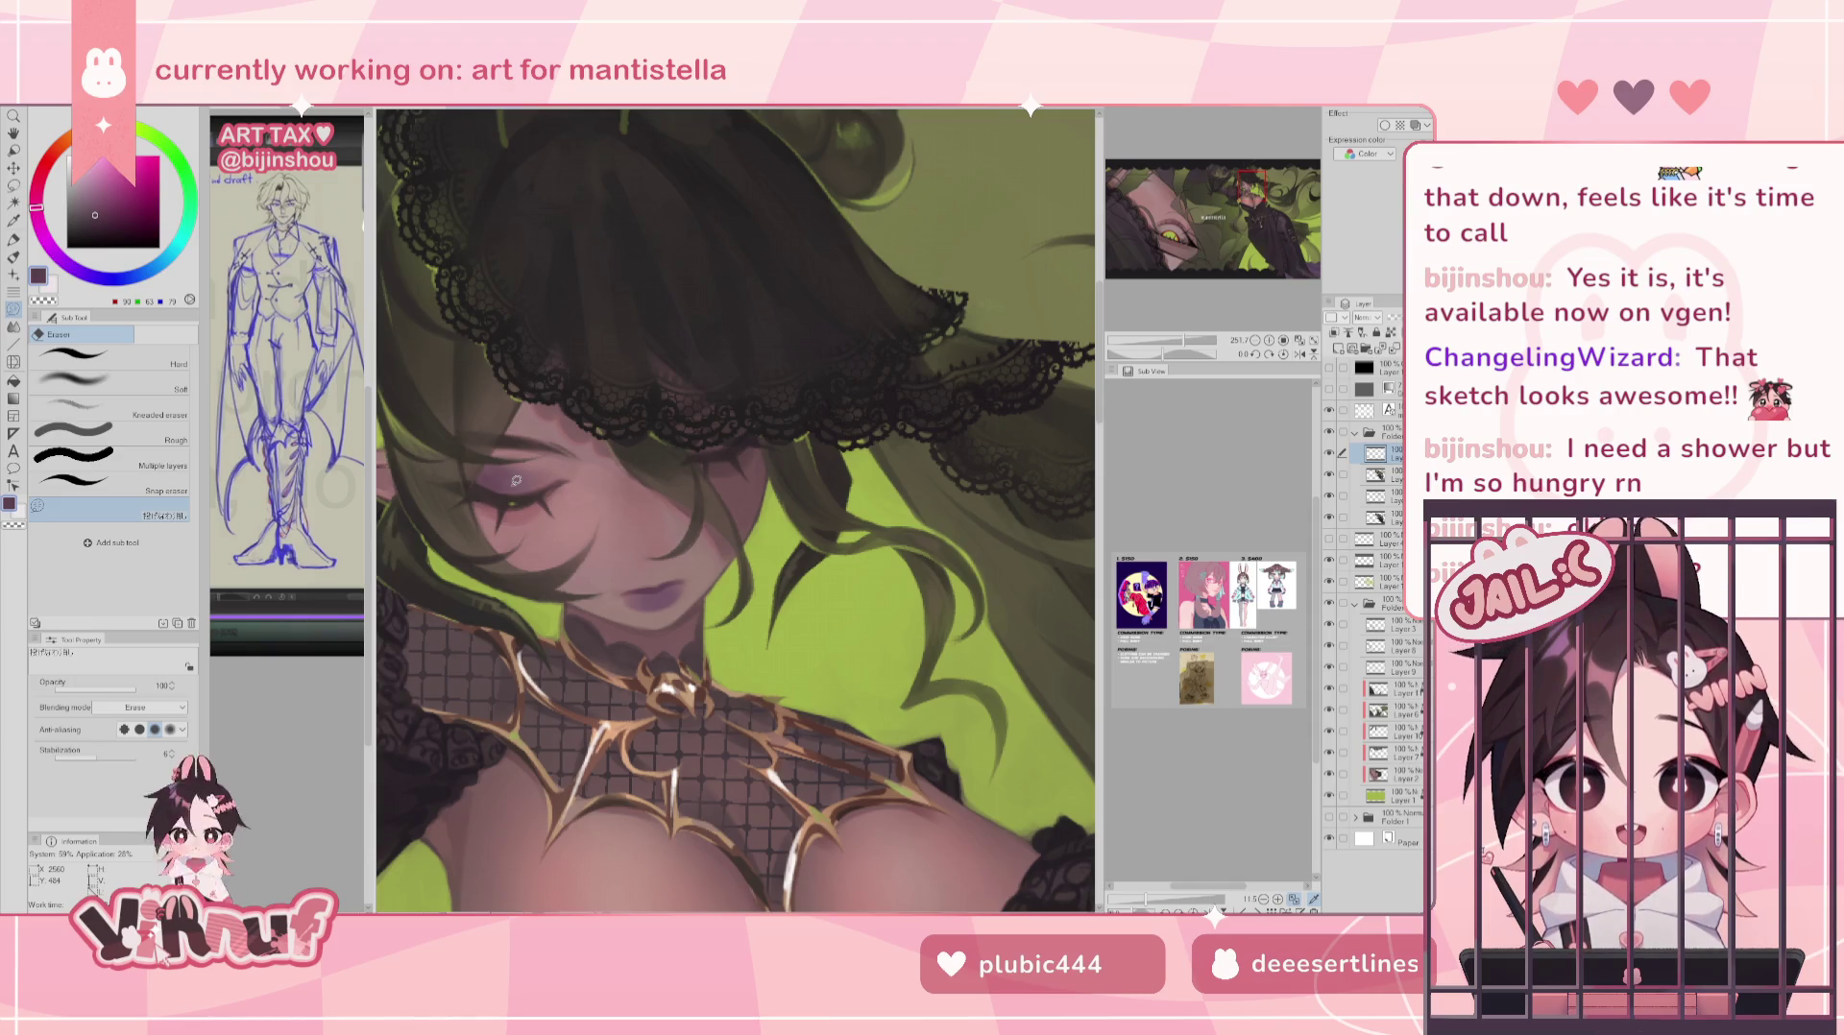
{"action": "key", "text": "b"}
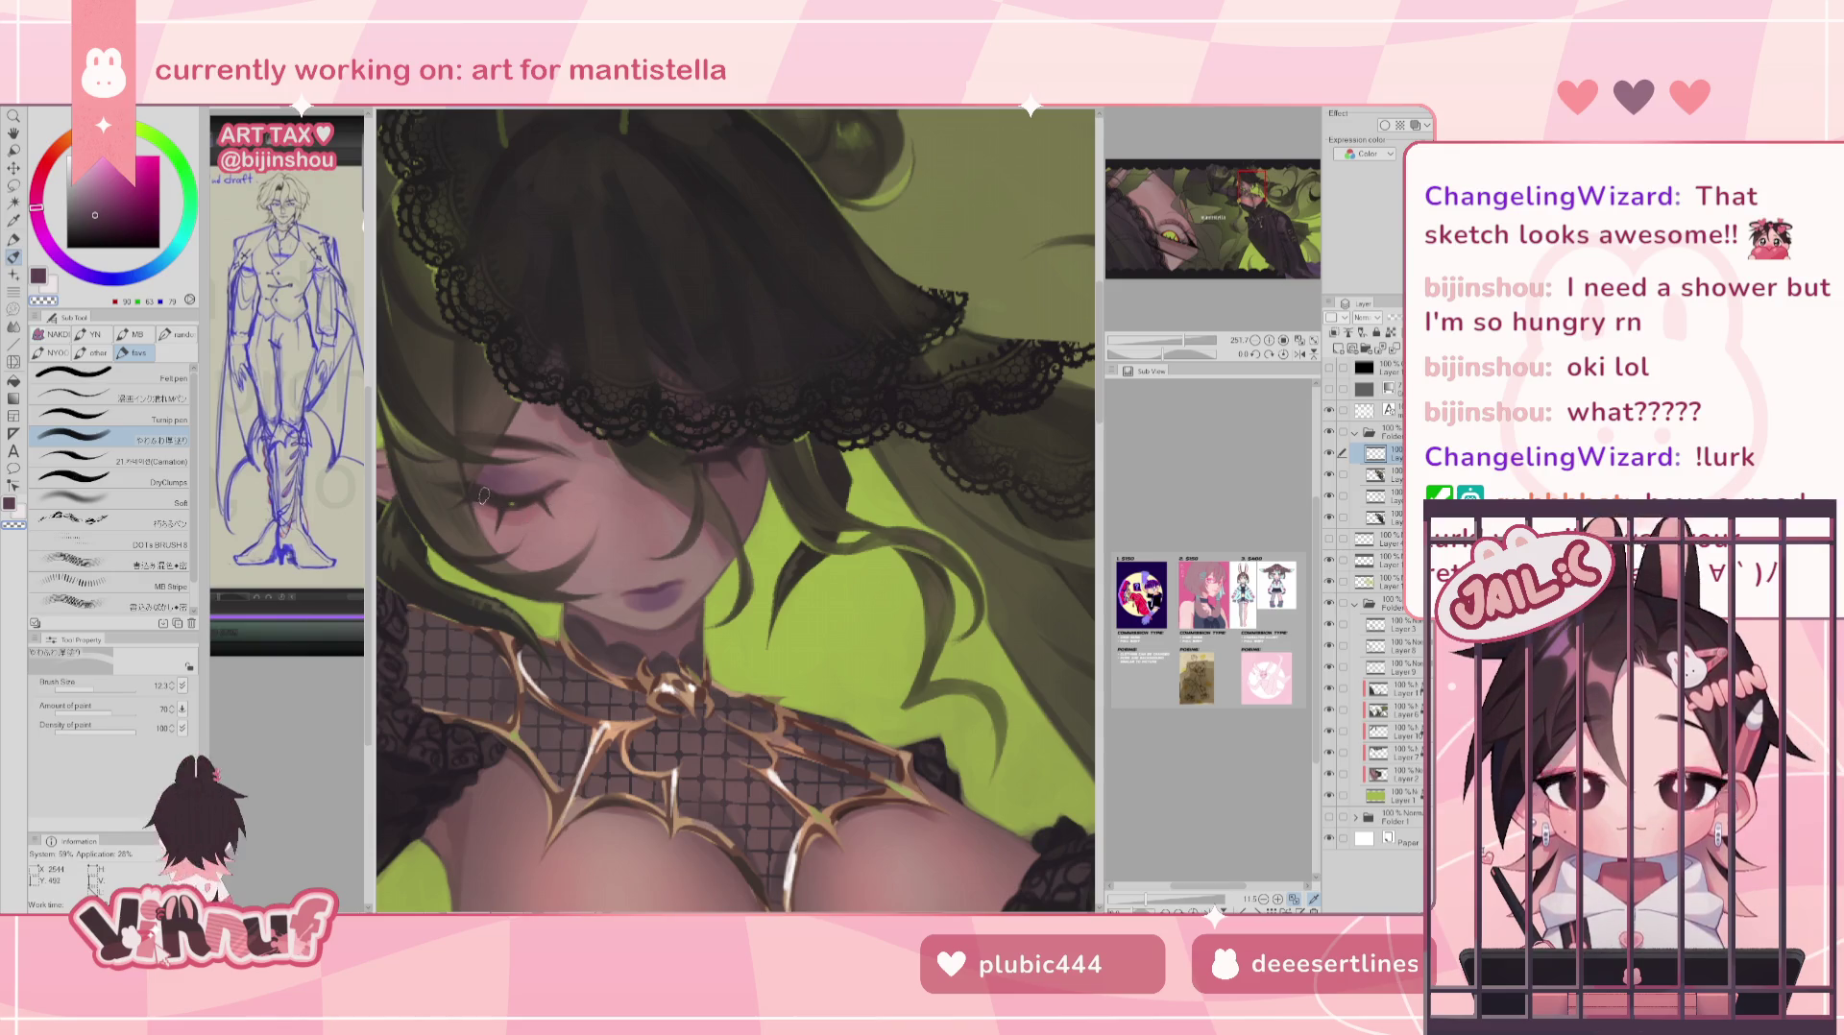
{"action": "left_click_drag", "start_coordinate": [522, 501], "coordinate": [543, 499]}
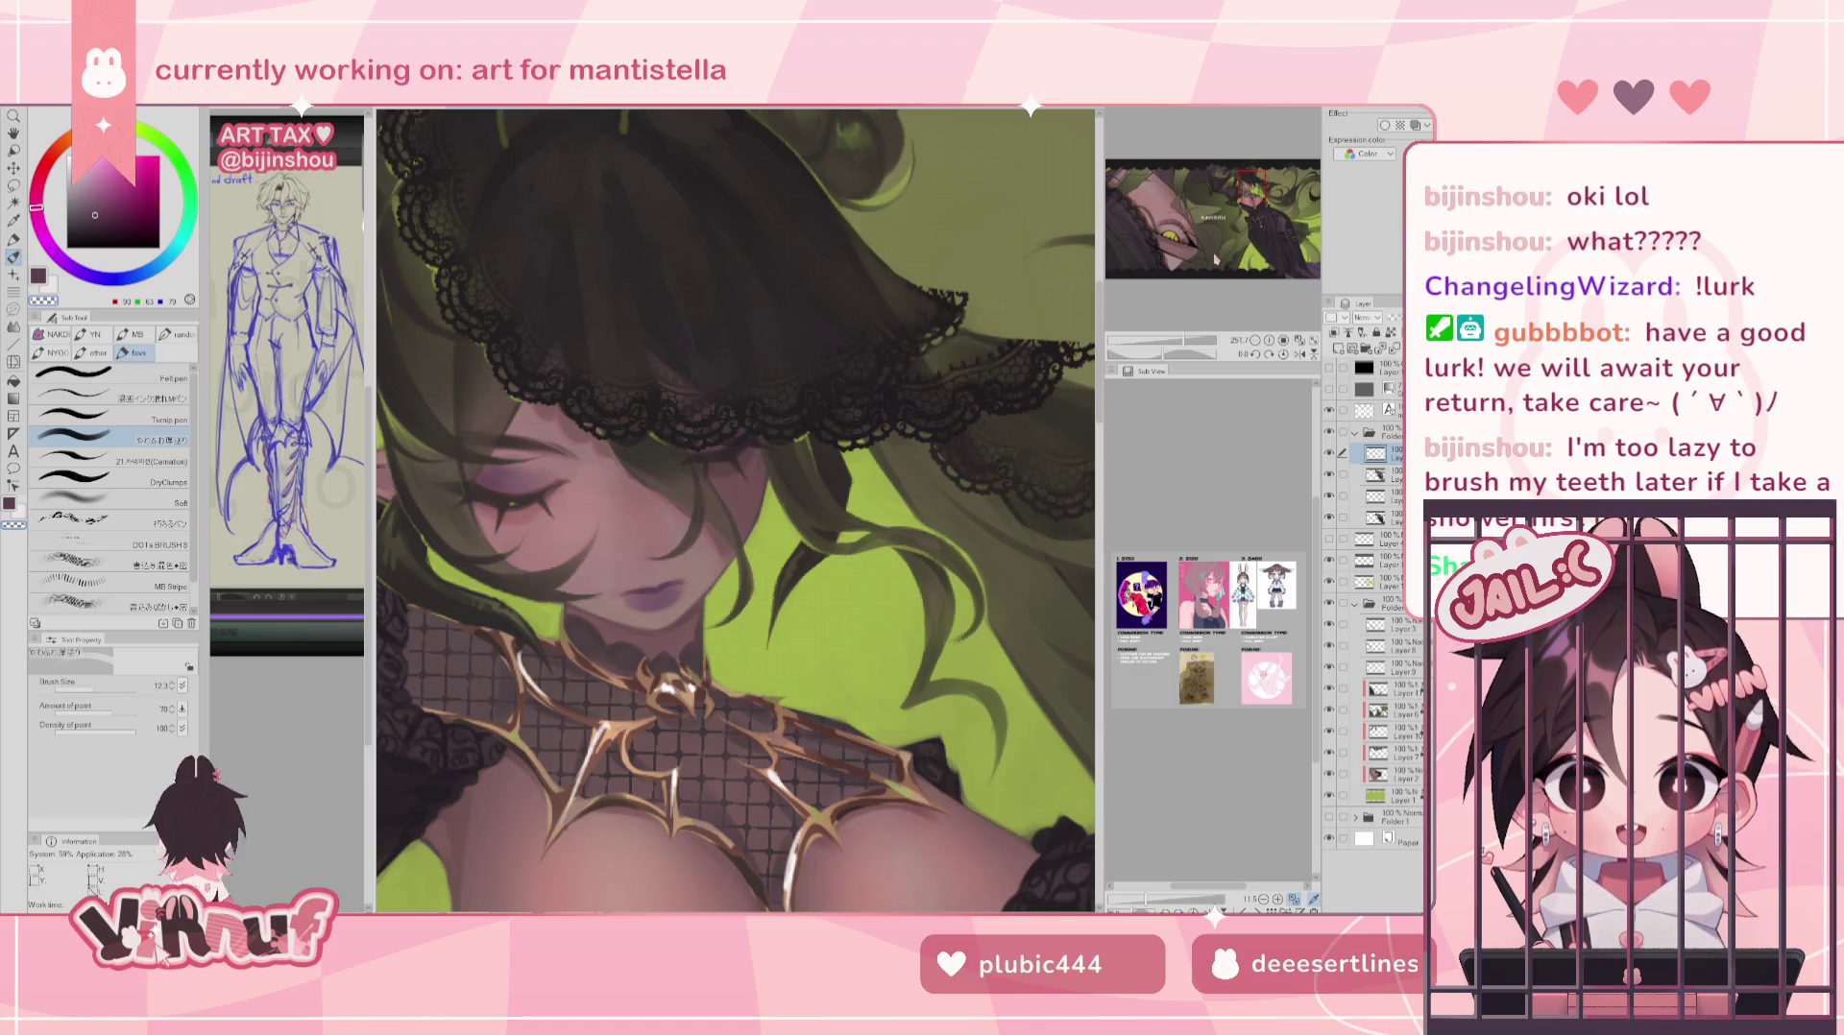
- Mirror the canvas to check the face, then set the brush to 24.5 and down to 5.4
{"action": "key", "text": "h"}
{"action": "key", "text": "h"}
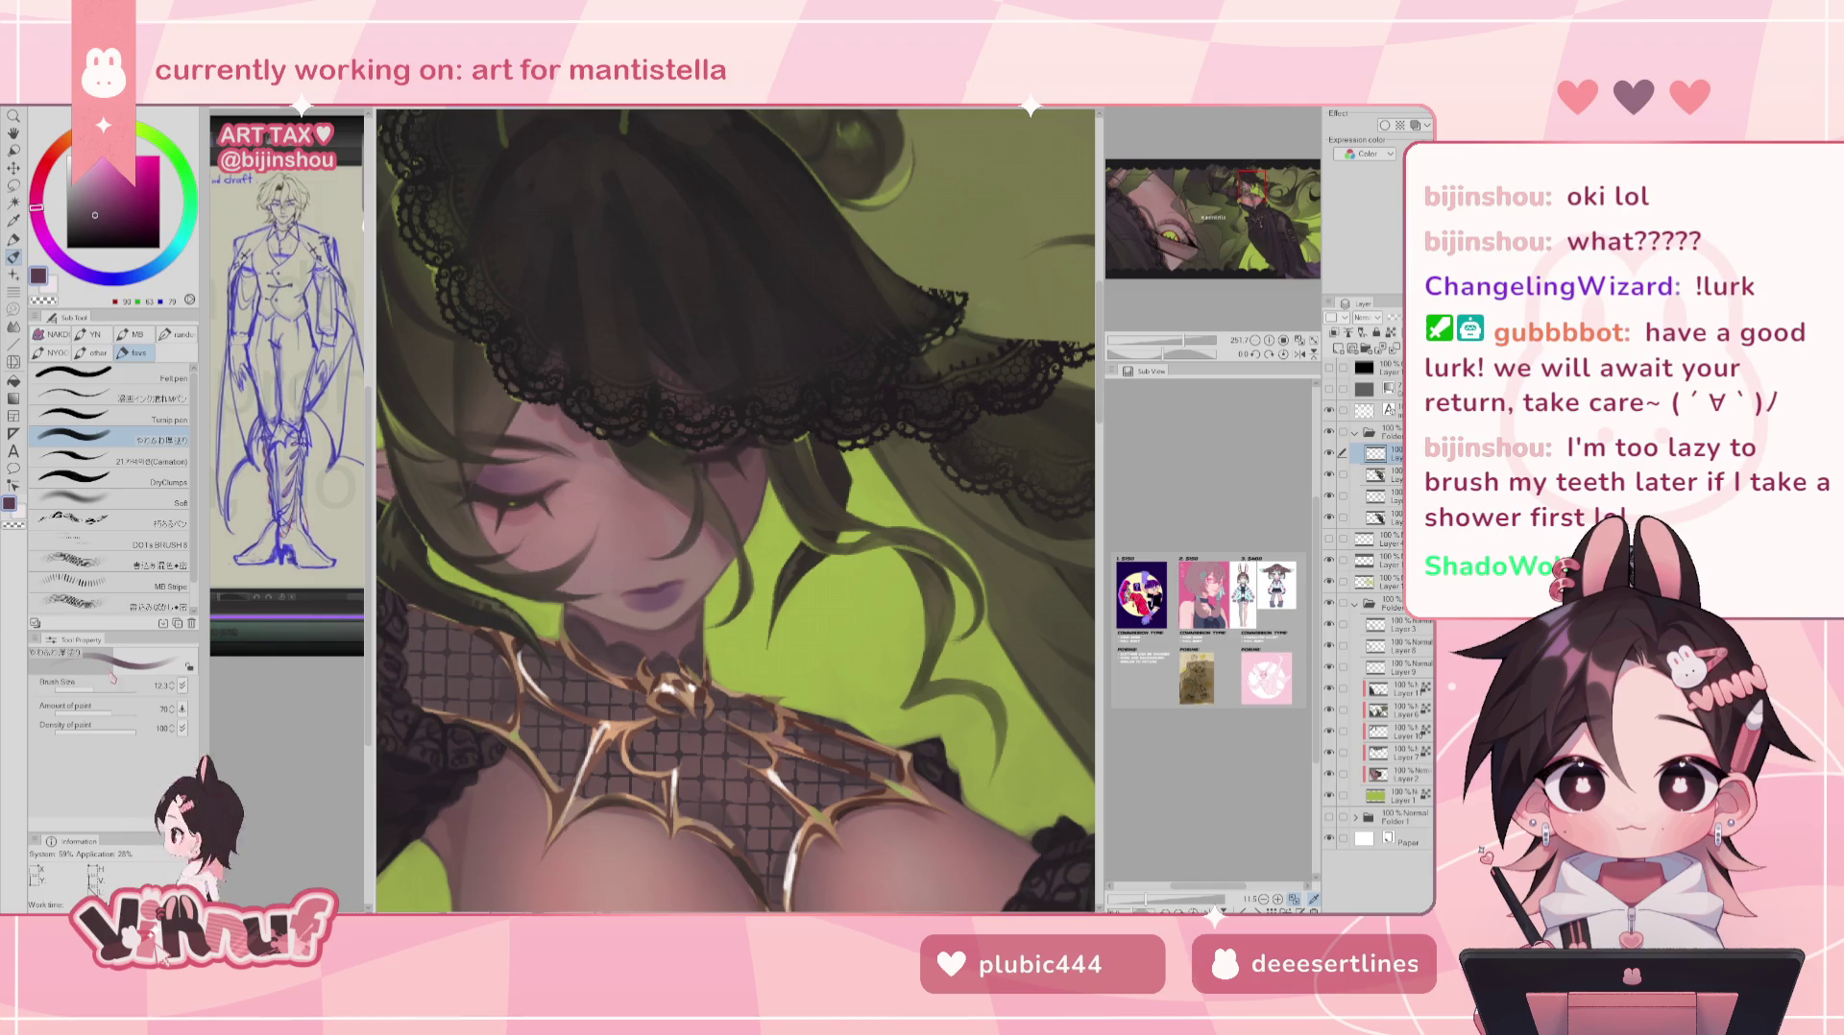
{"action": "left_click", "coordinate": [104, 691]}
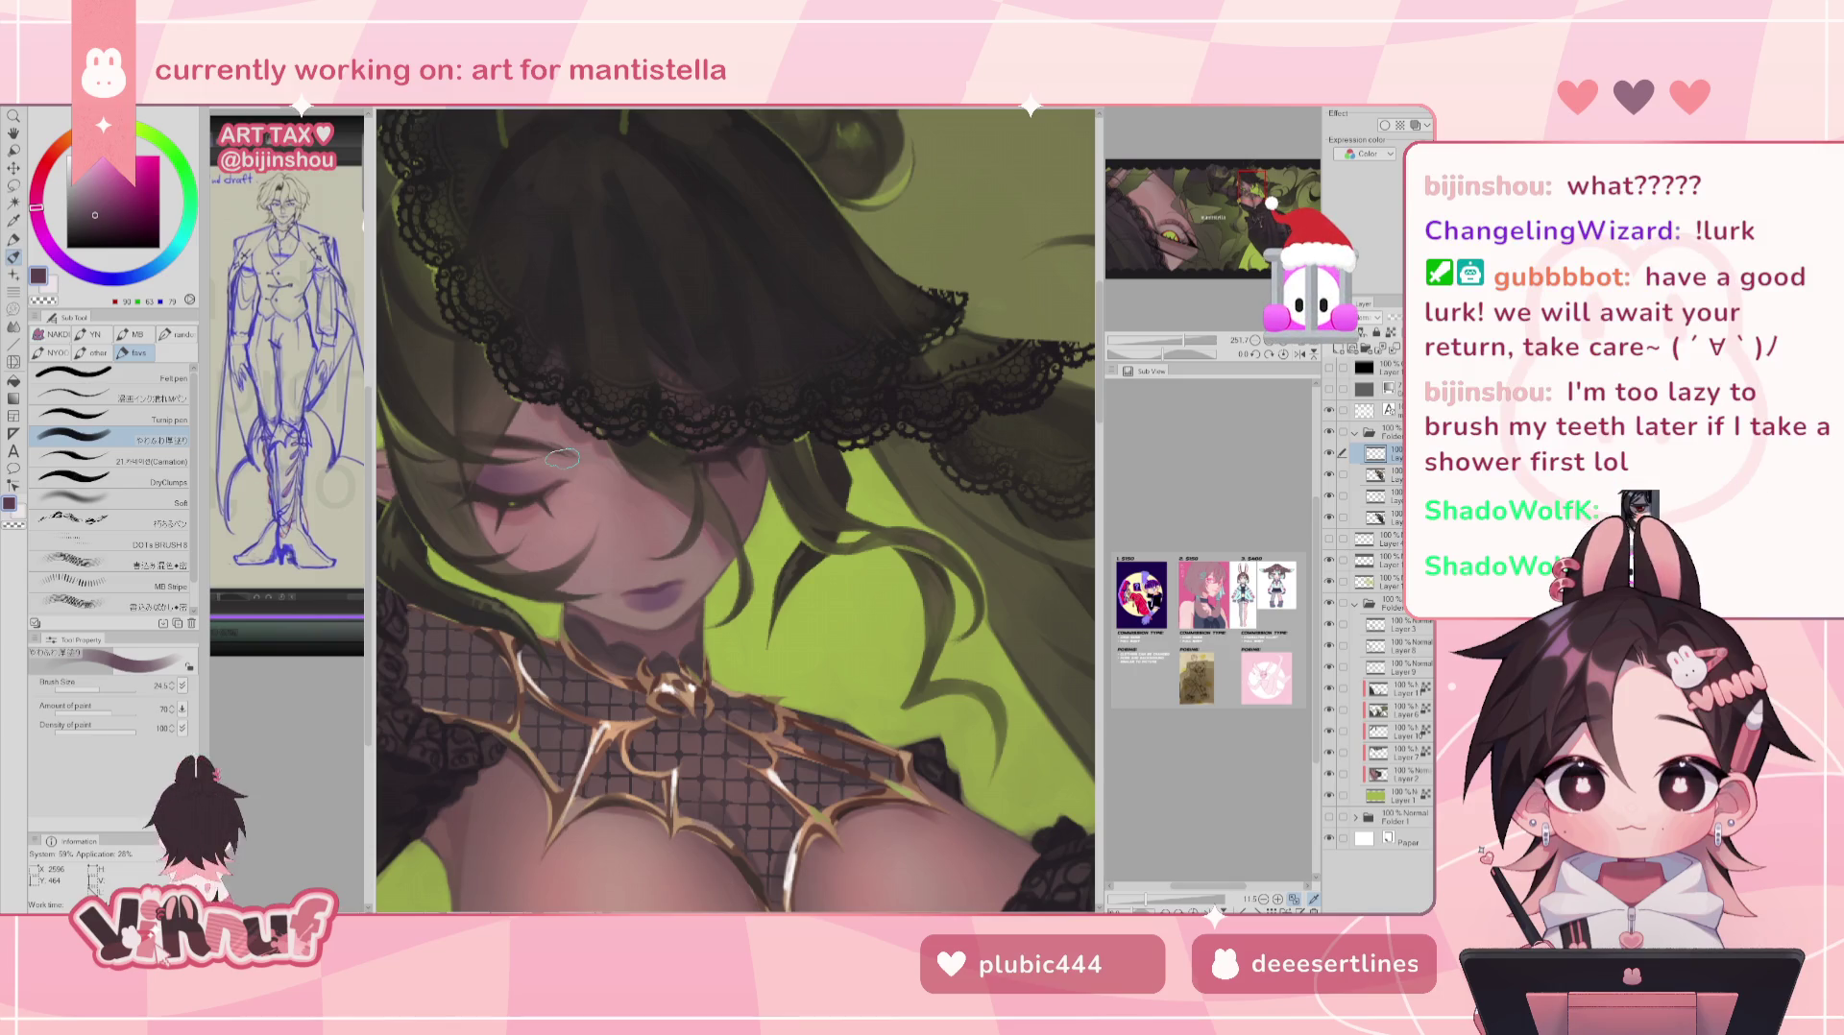
{"action": "key", "text": "bracketleft"}
{"action": "key", "text": "bracketleft"}
{"action": "key", "text": "bracketleft"}
{"action": "key", "text": "bracketright"}
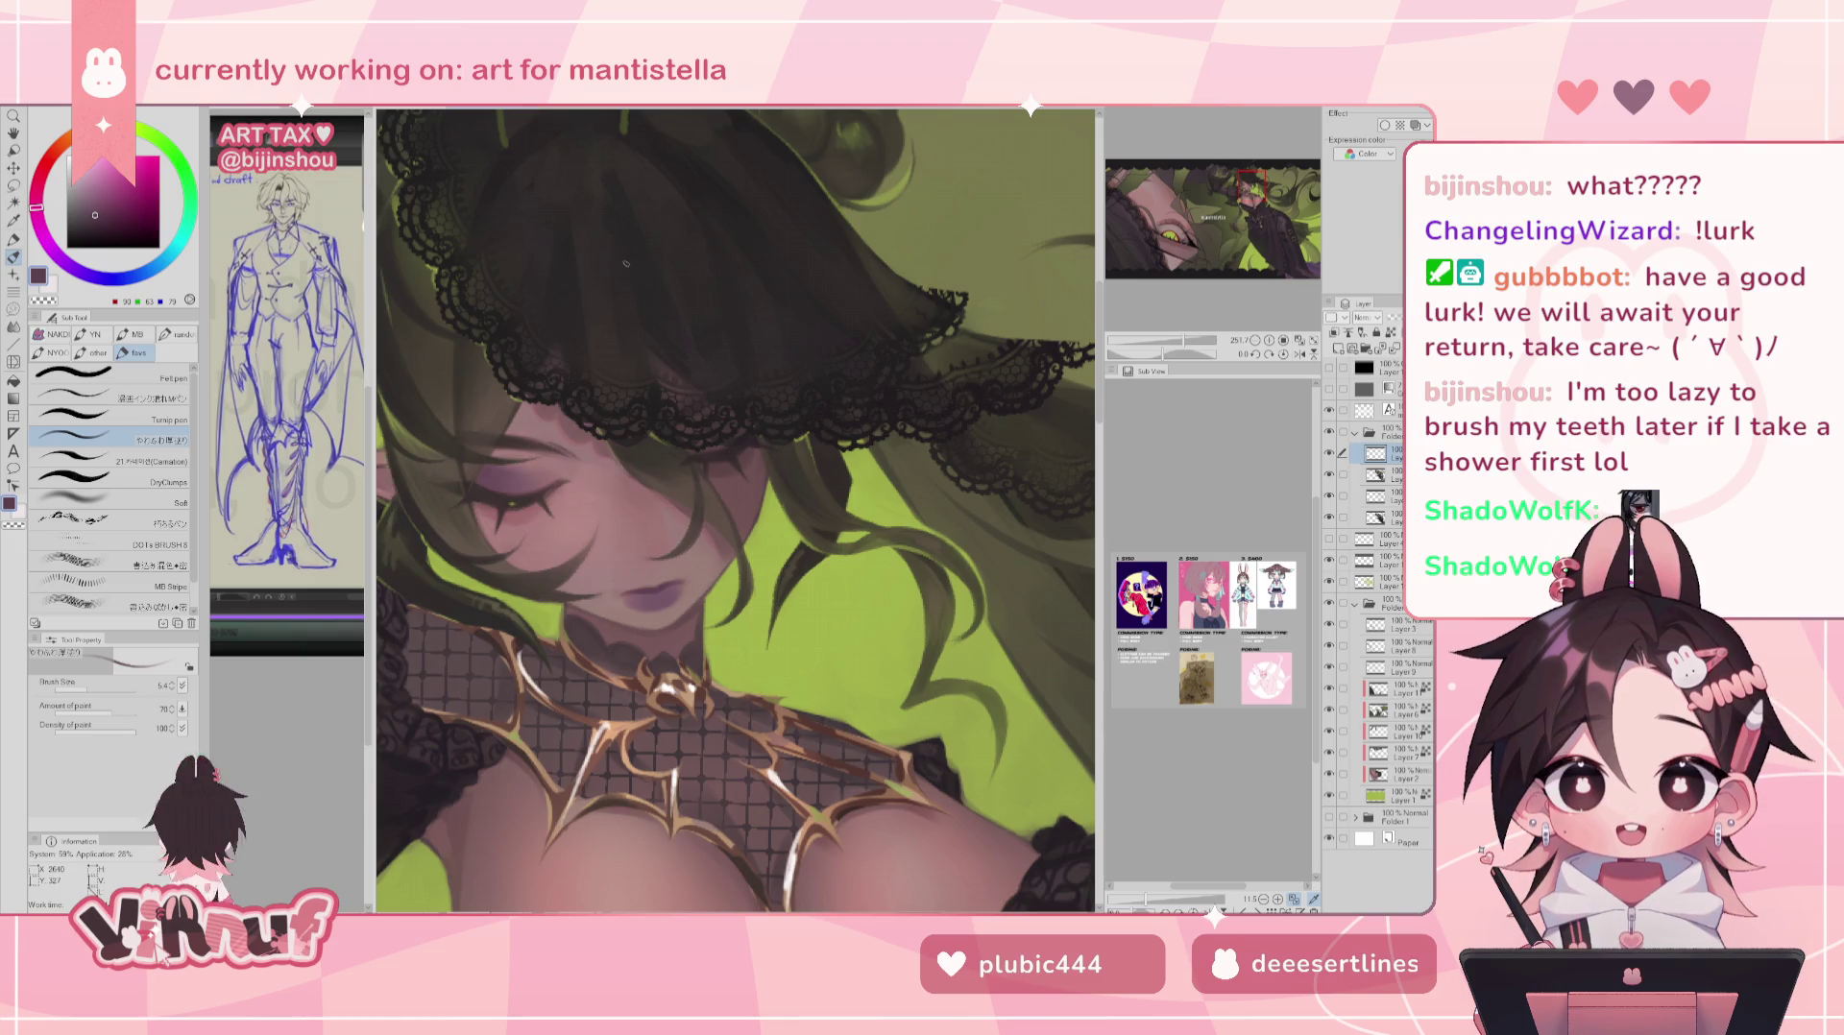
- Zoom out to the full banner, collapse a layer folder, and select Layer 2
{"action": "scroll", "coordinate": [626, 262], "scroll_direction": "down", "scroll_amount": 2}
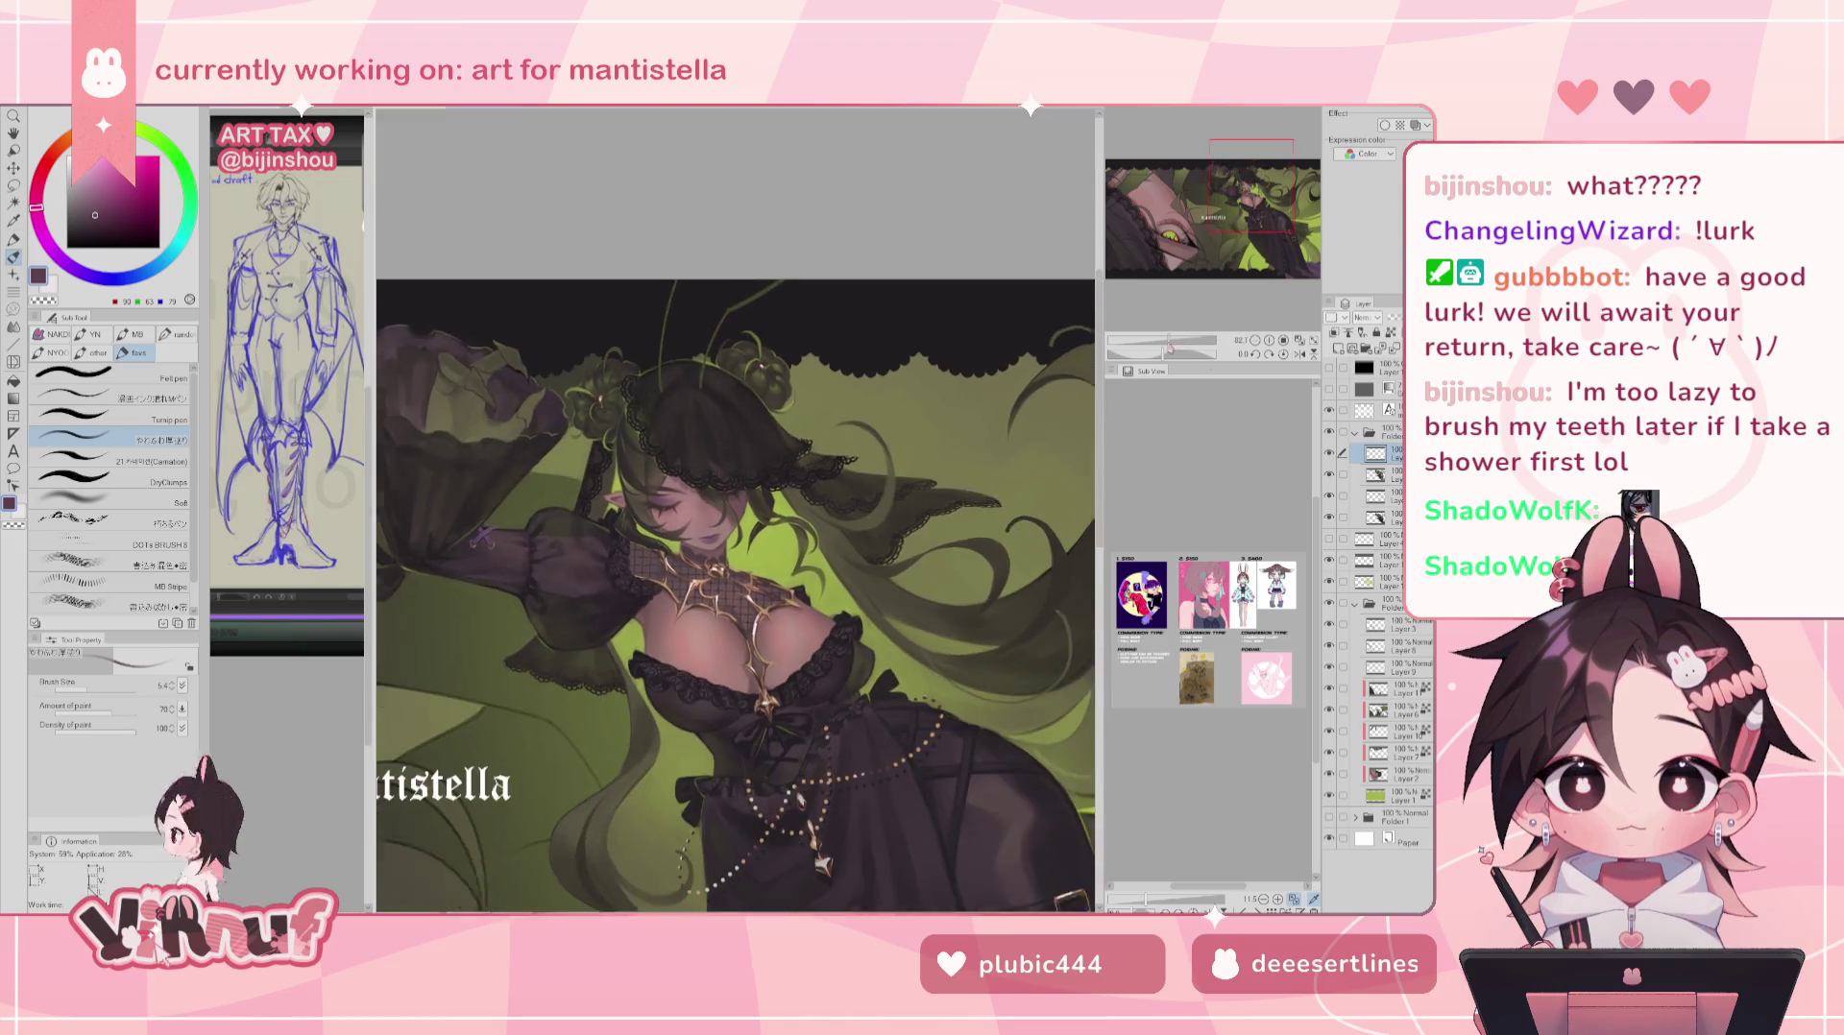
{"action": "scroll", "coordinate": [527, 475], "scroll_direction": "up", "scroll_amount": 1}
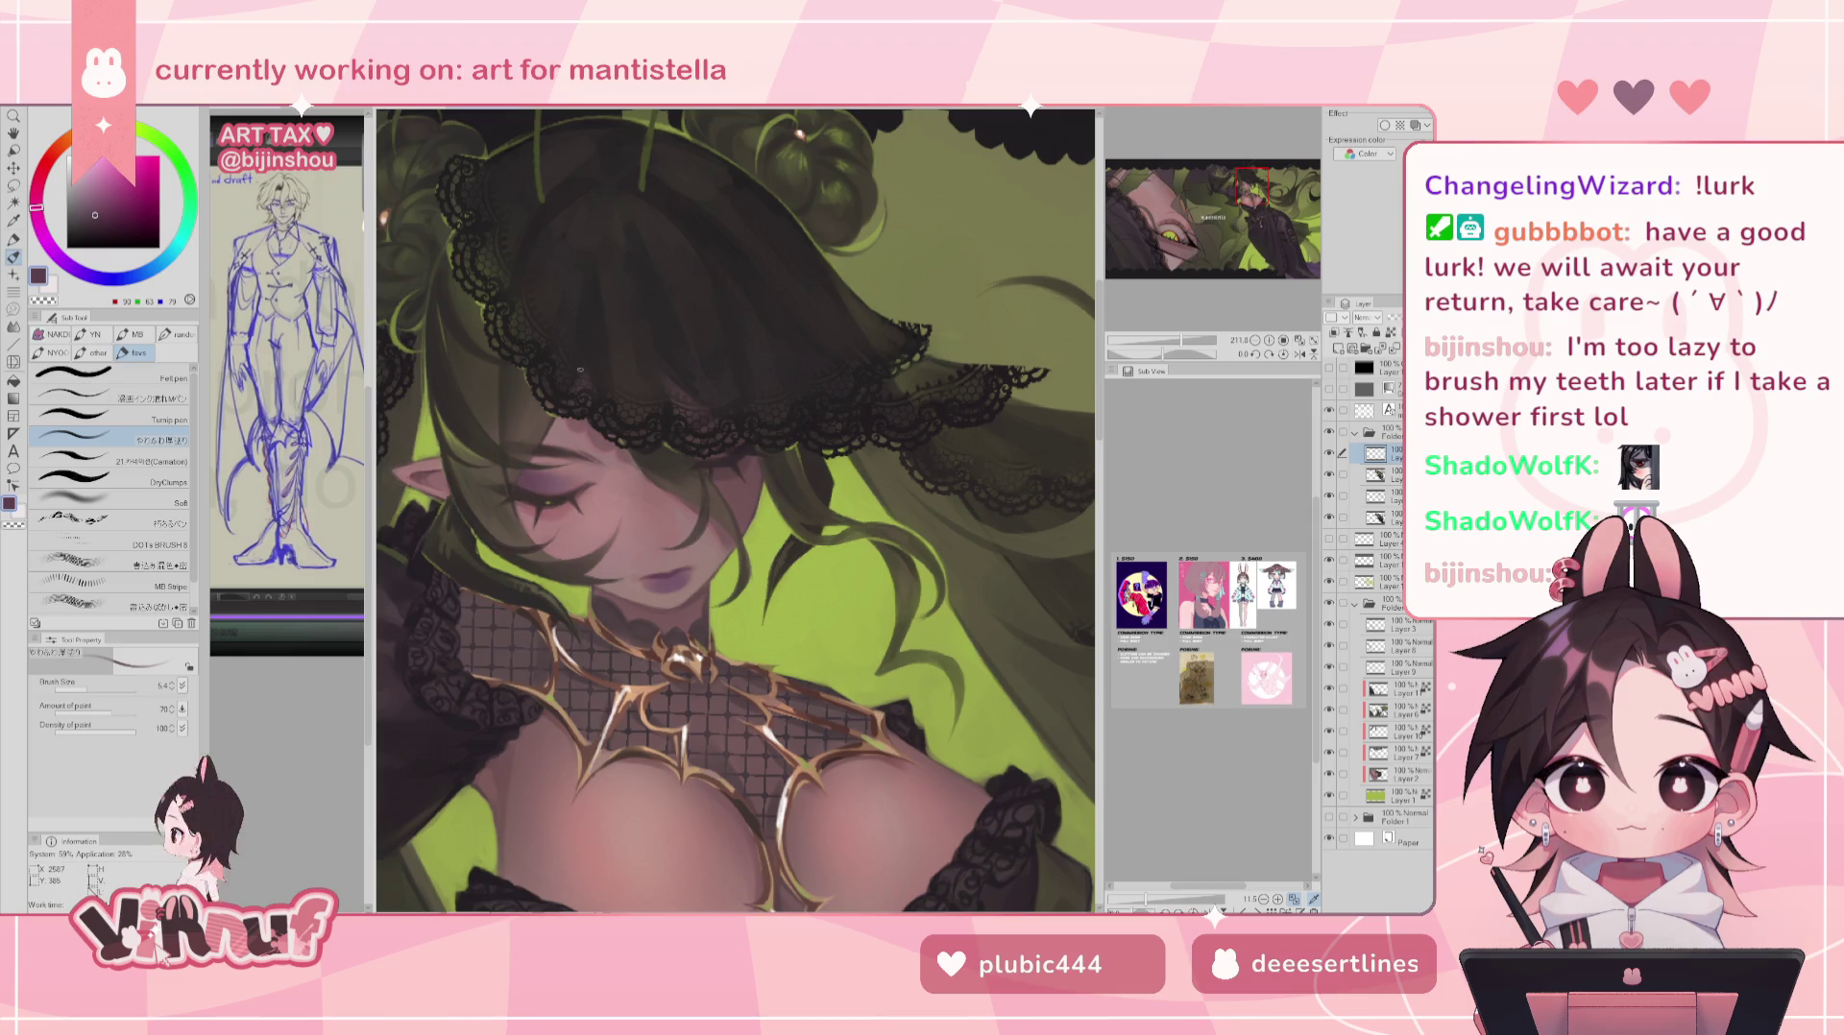
{"action": "scroll", "coordinate": [519, 461], "scroll_direction": "down", "scroll_amount": 5}
{"action": "scroll", "coordinate": [471, 537], "scroll_direction": "up", "scroll_amount": 1}
{"action": "scroll", "coordinate": [471, 538], "scroll_direction": "down", "scroll_amount": 1}
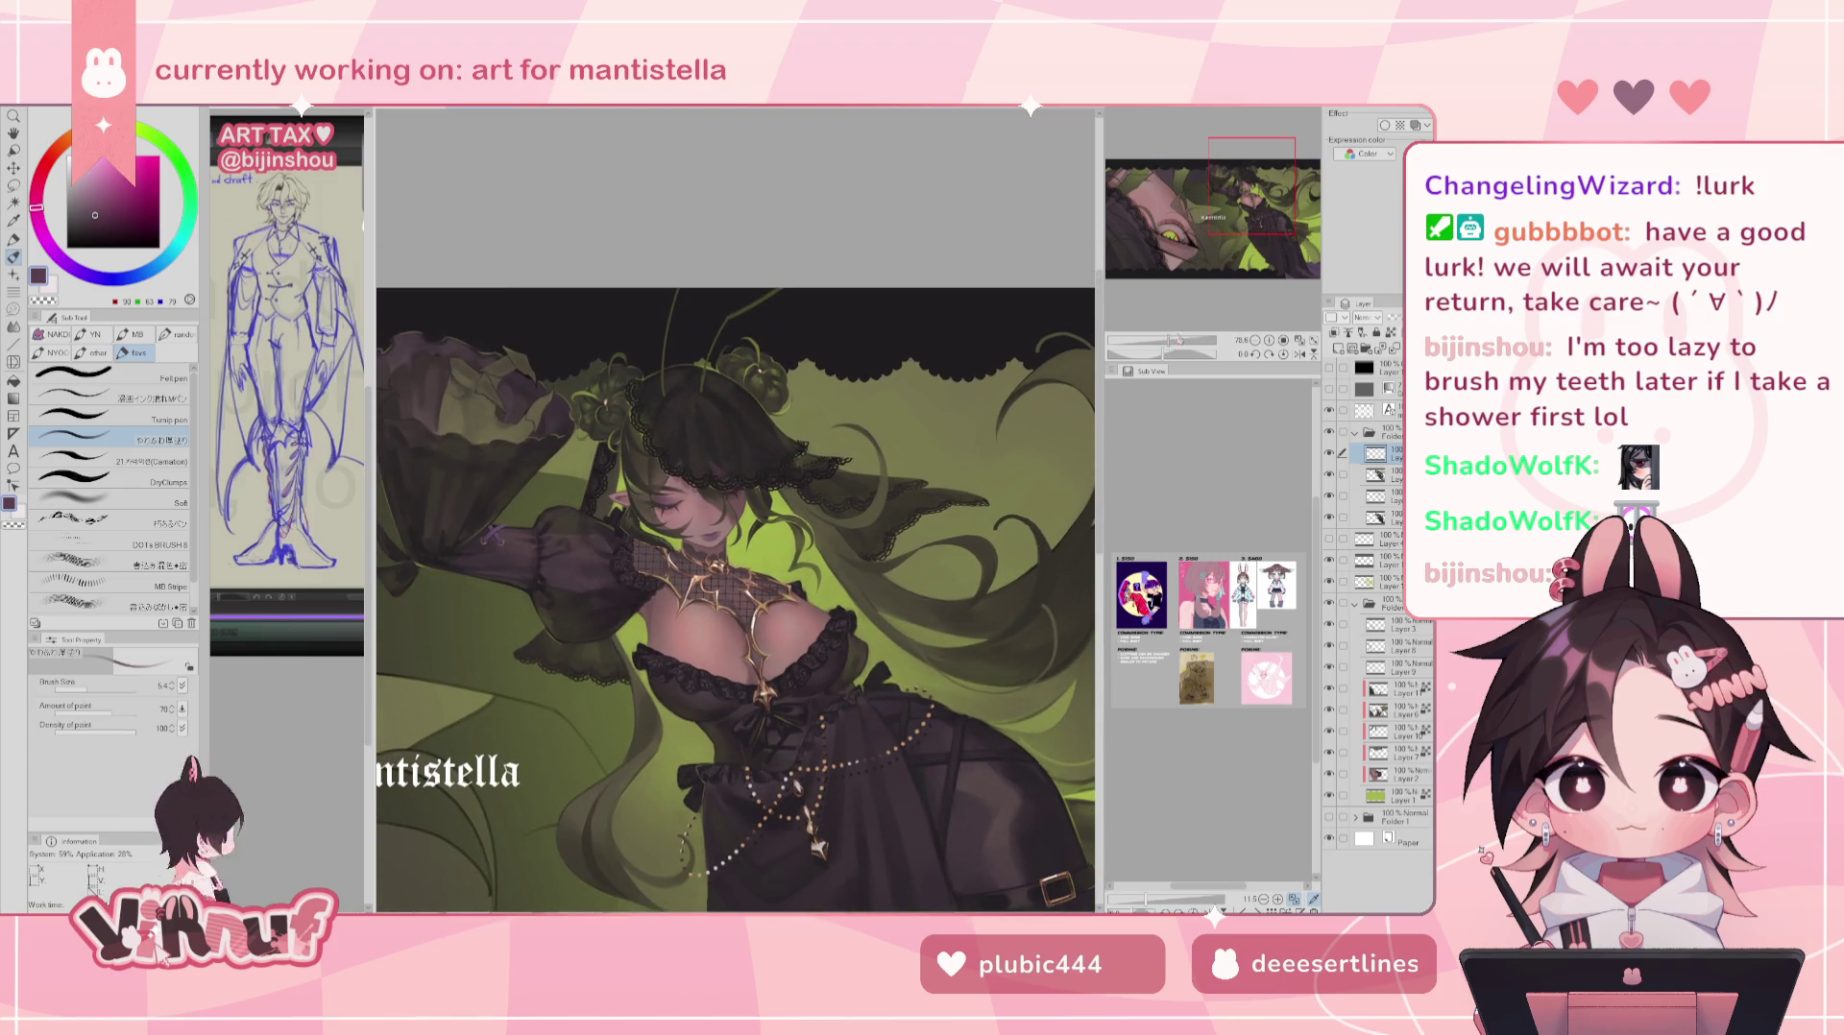
{"action": "scroll", "coordinate": [451, 538], "scroll_direction": "up", "scroll_amount": 2}
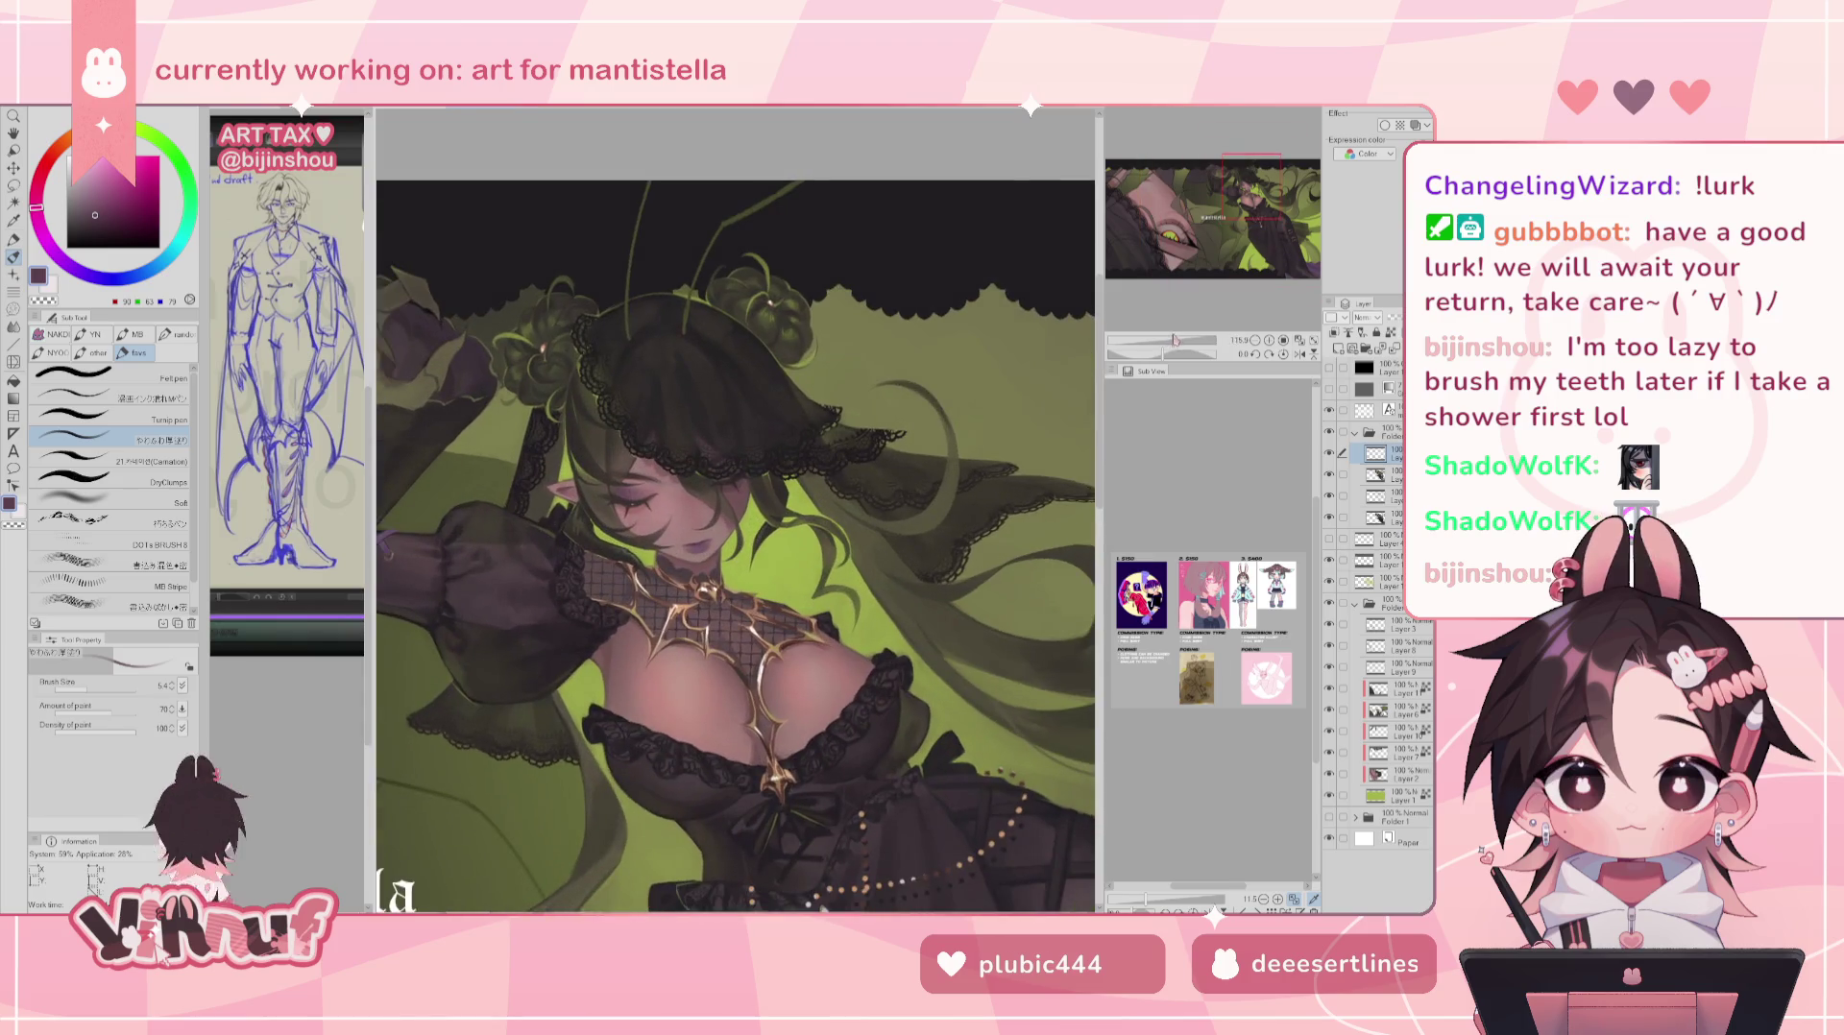
{"action": "scroll", "coordinate": [405, 541], "scroll_direction": "down", "scroll_amount": 2}
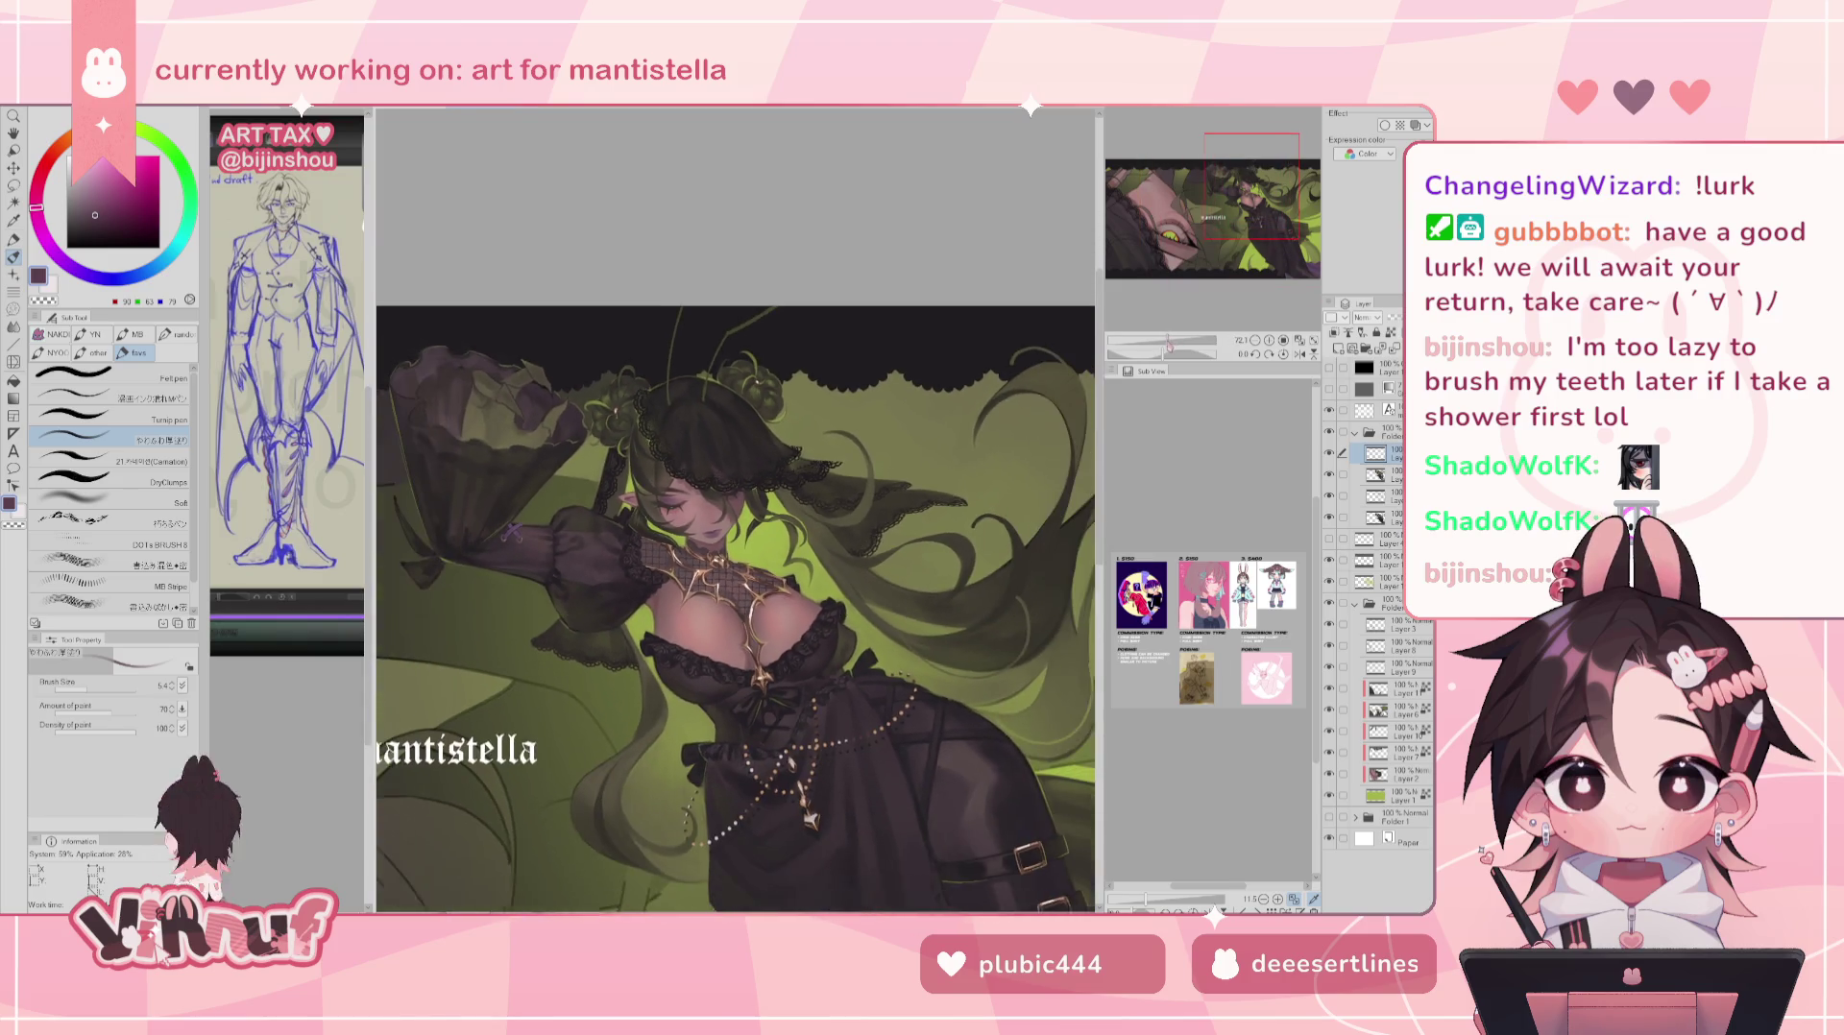
{"action": "left_click", "coordinate": [1356, 433]}
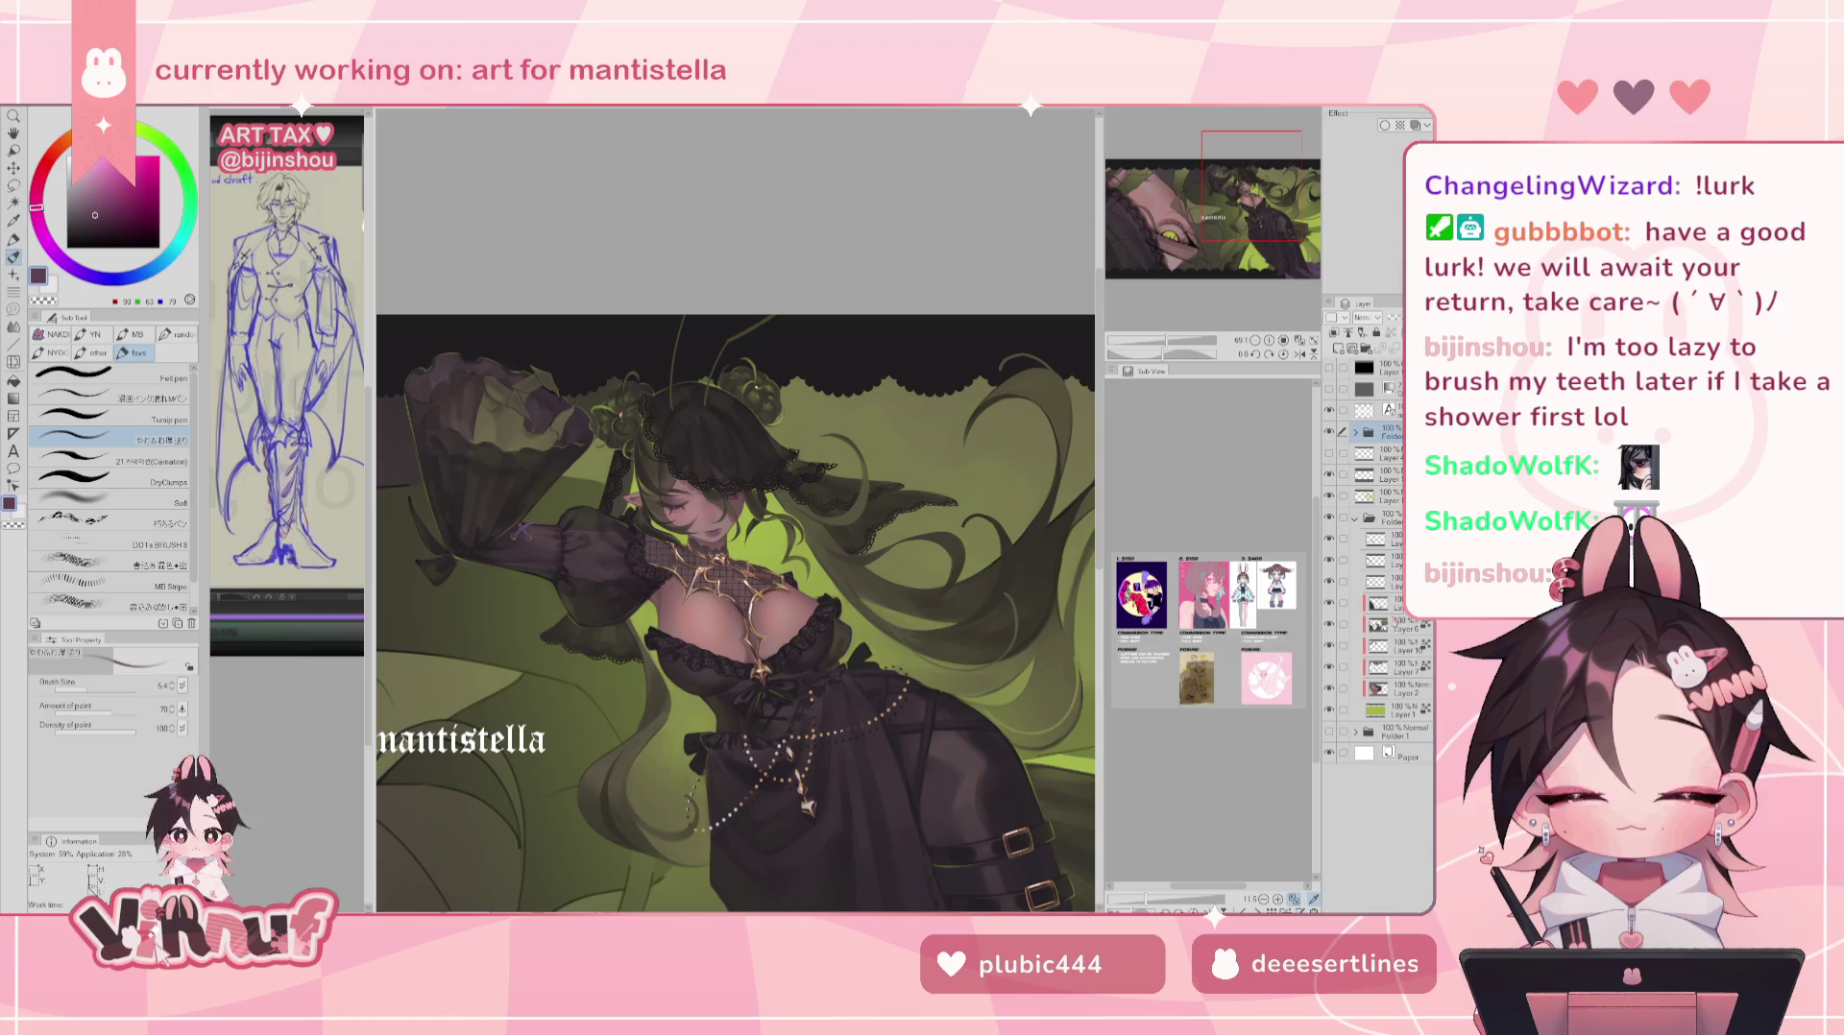
{"action": "left_click", "coordinate": [1404, 688]}
- Zoom in on the green eye, set brush size to 9.4, and mirror-check the view
{"action": "left_click_drag", "start_coordinate": [1208, 214], "coordinate": [1189, 219]}
{"action": "left_click_drag", "start_coordinate": [1164, 341], "coordinate": [1226, 357]}
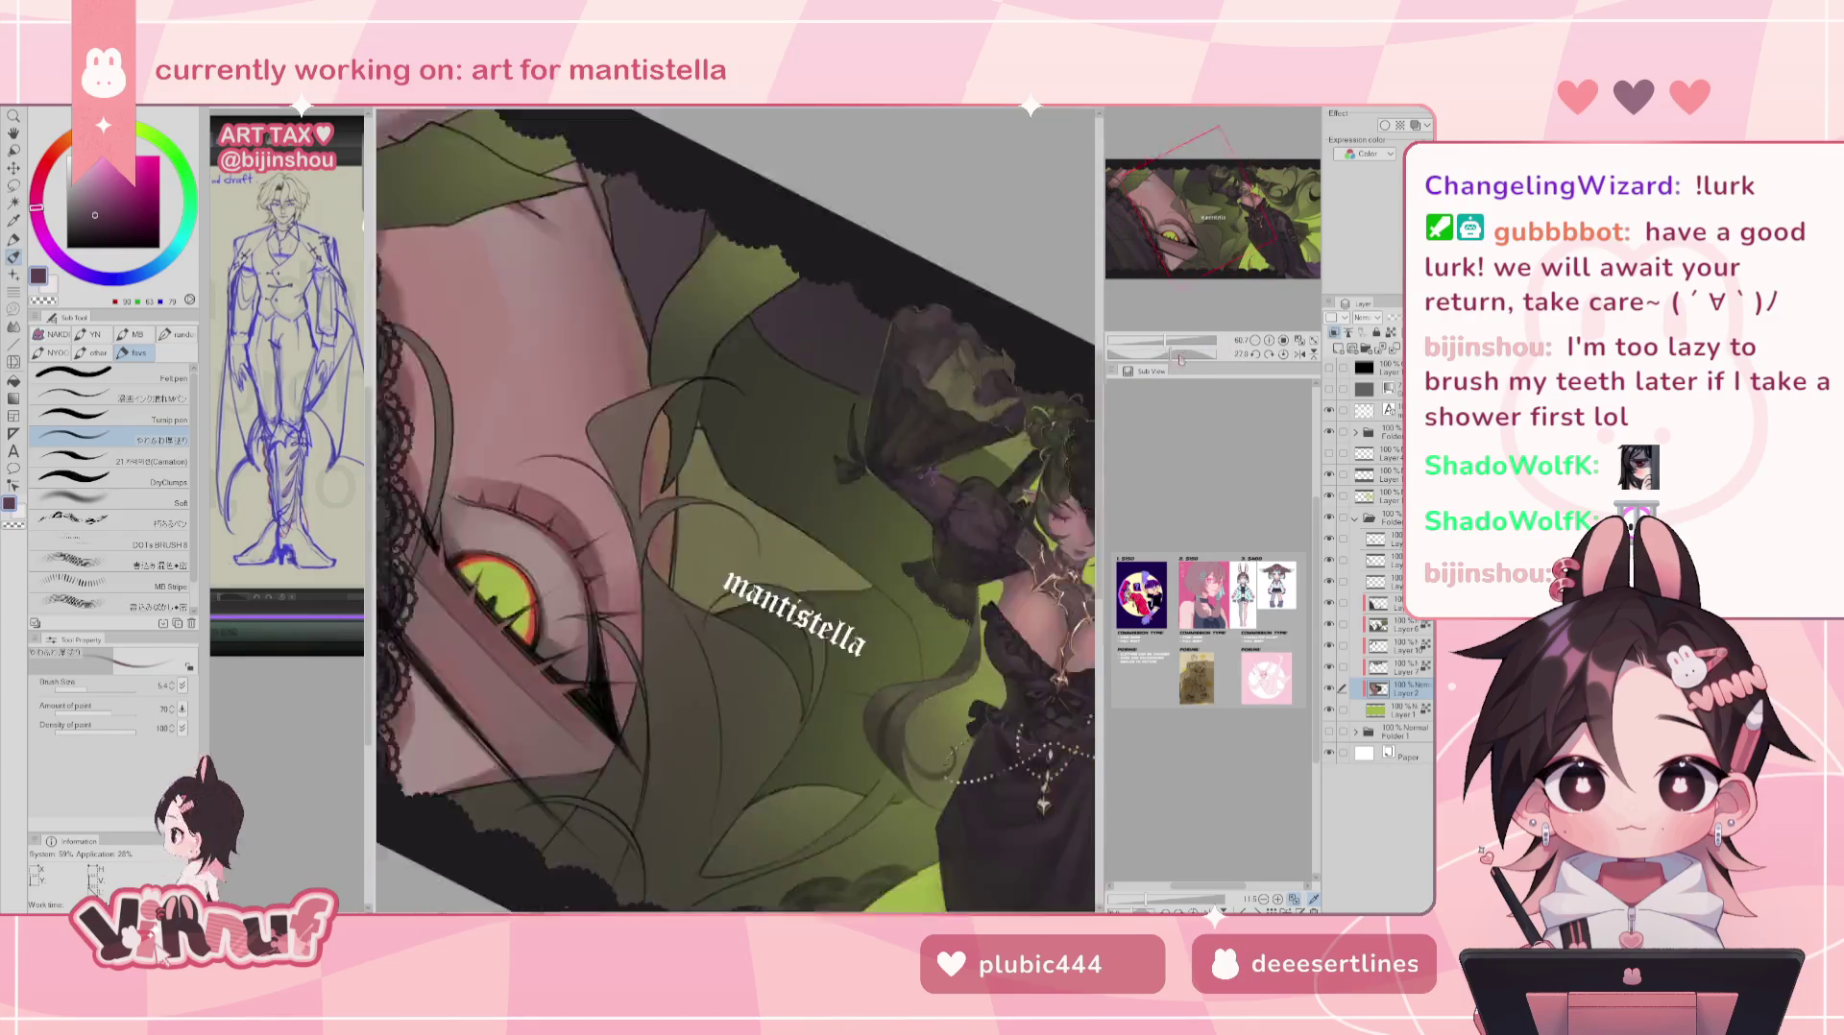
{"action": "left_click_drag", "start_coordinate": [1090, 553], "coordinate": [706, 564]}
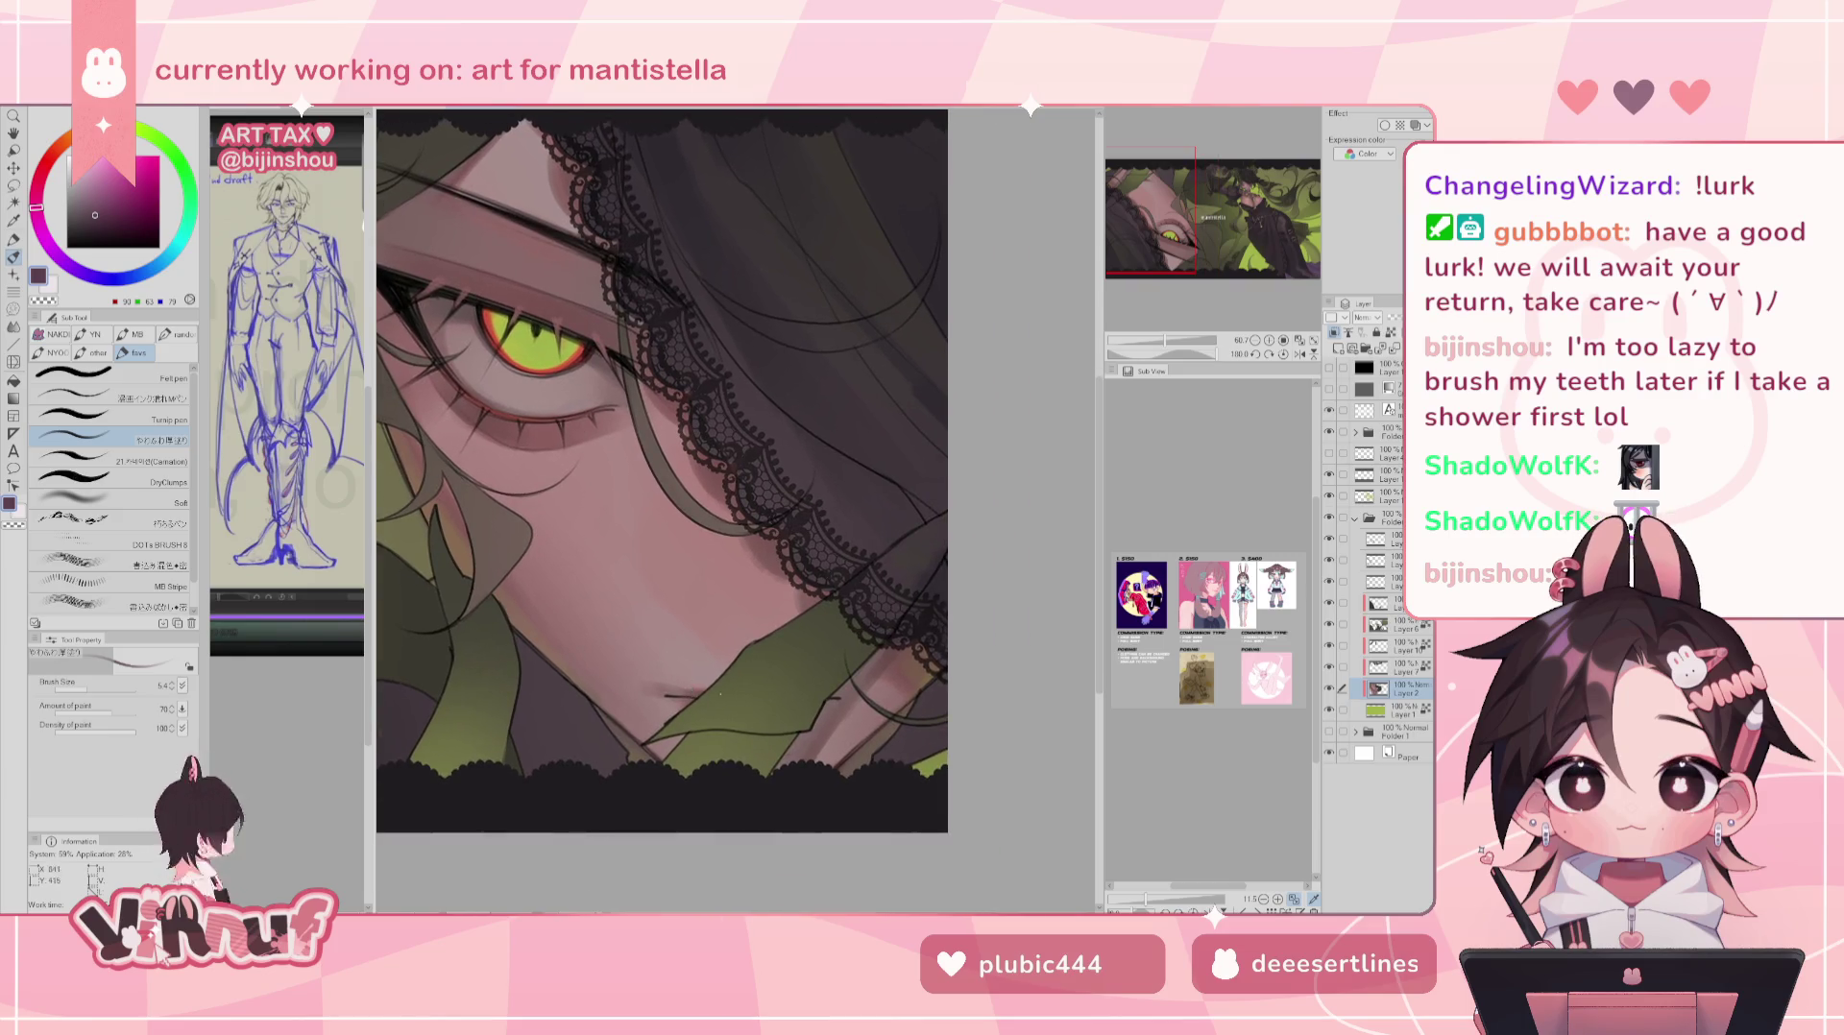
{"action": "left_click_drag", "start_coordinate": [87, 690], "coordinate": [110, 688]}
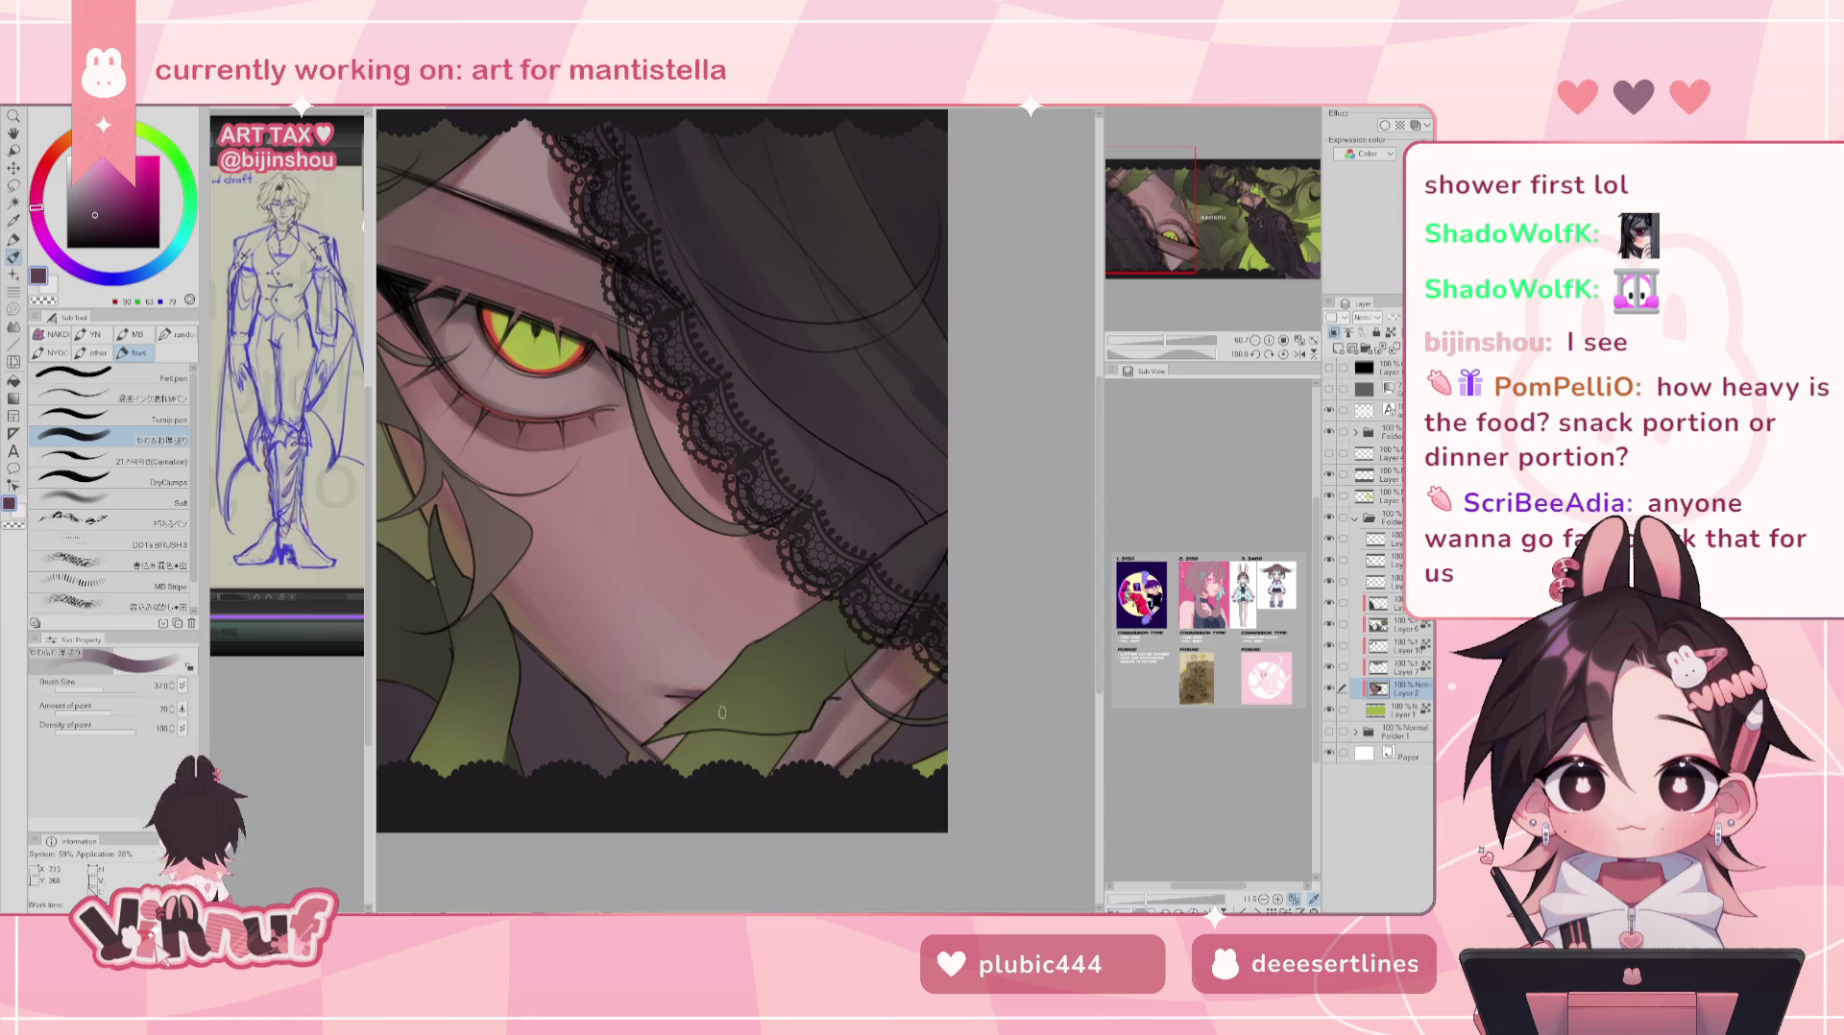
{"action": "key", "text": "h"}
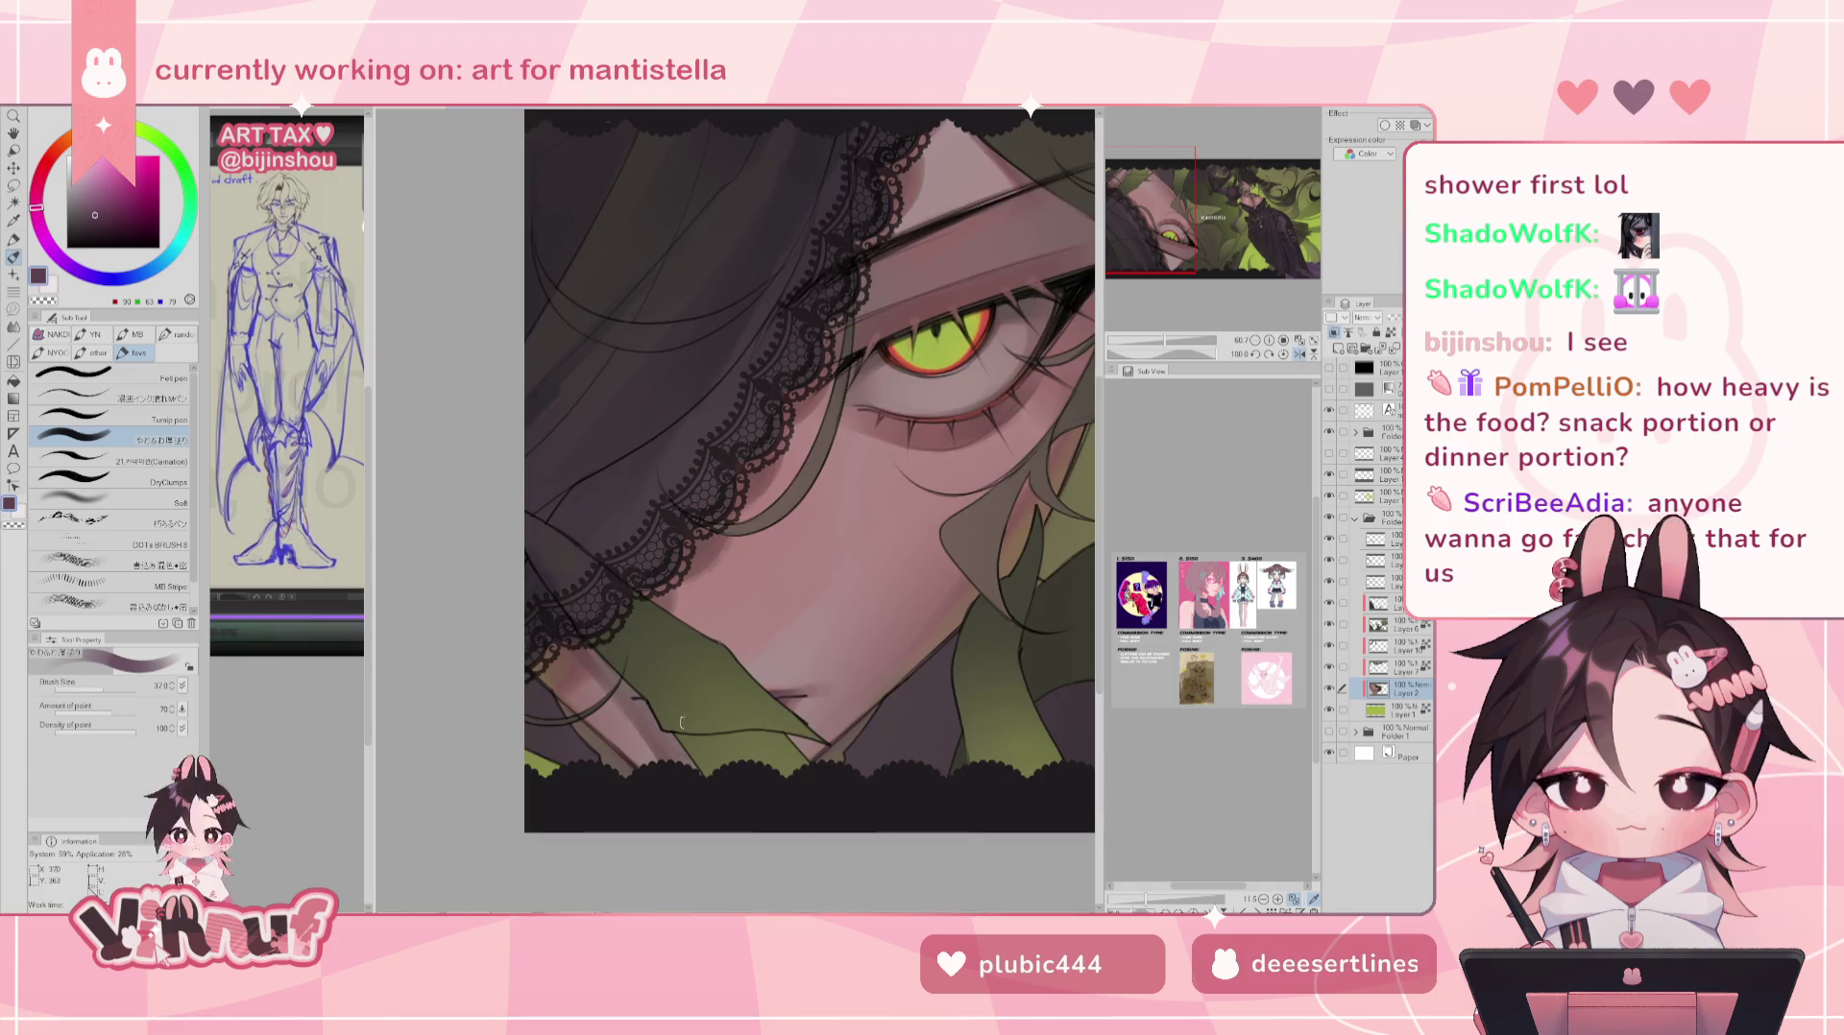
{"action": "key", "text": "h"}
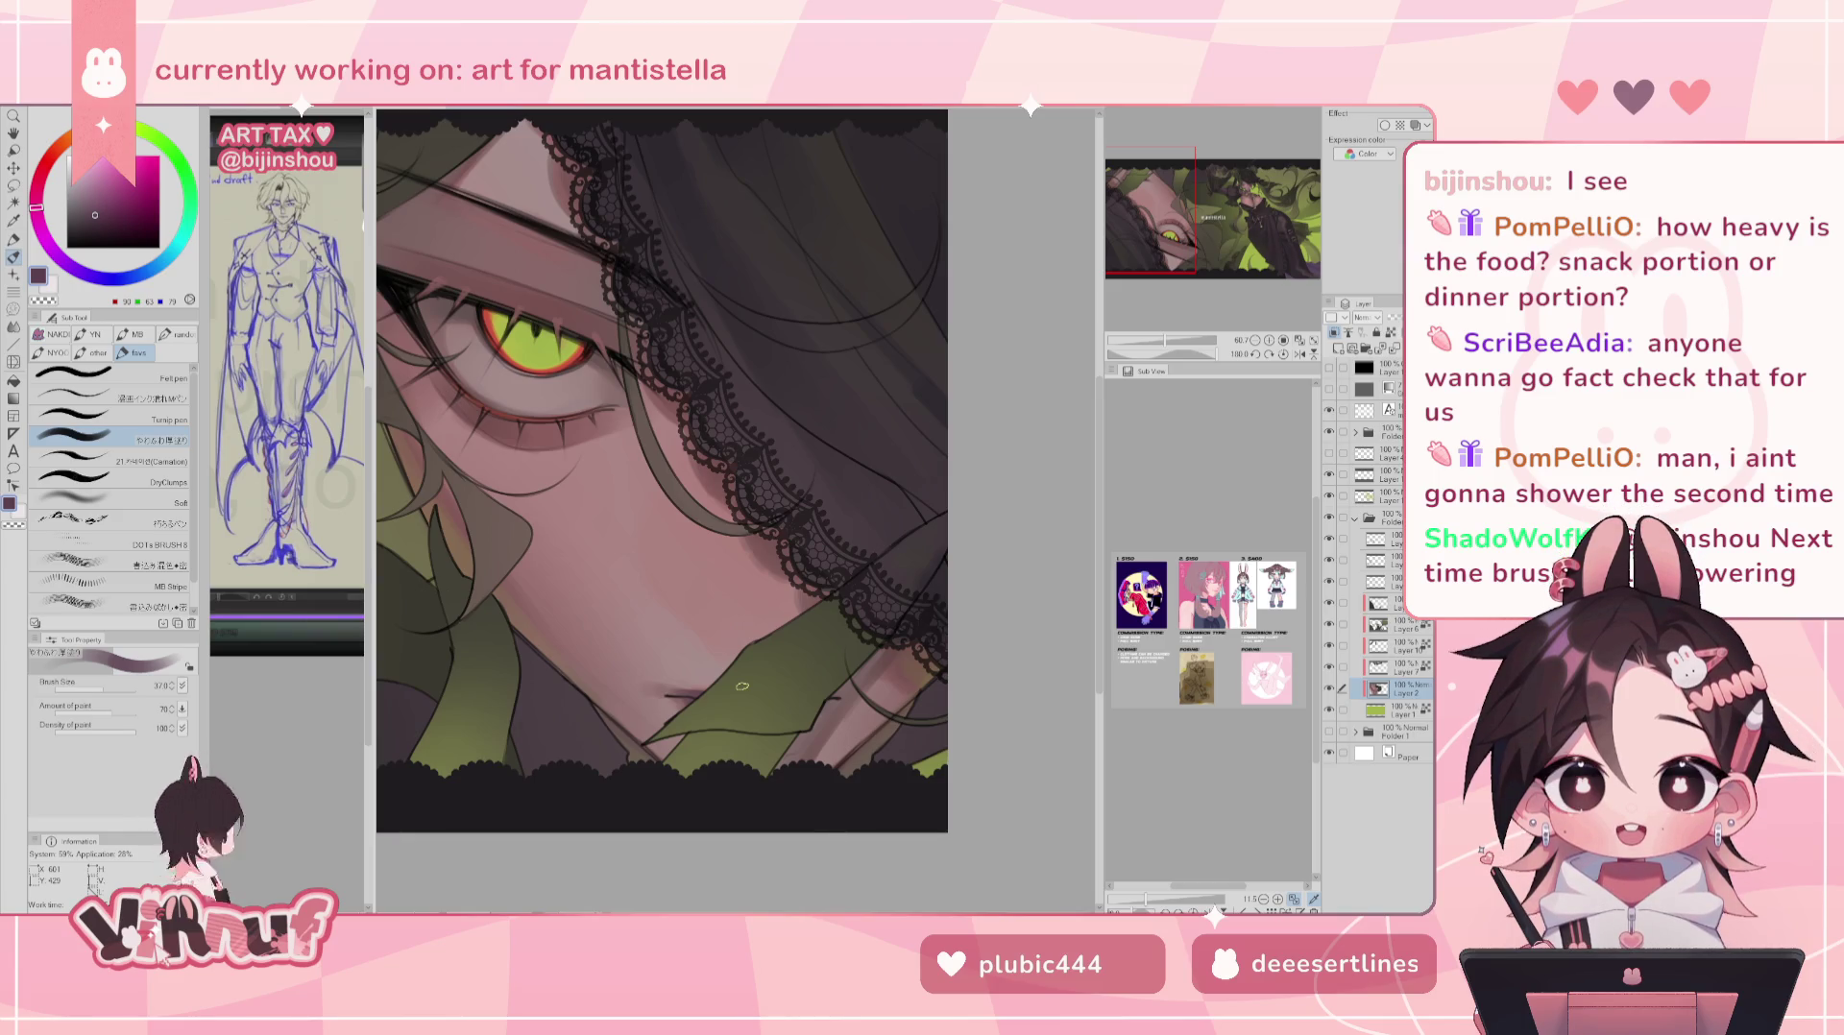
- Sample muted pink and rose skin tones with a fine brush to shade the nose and lips
{"action": "left_click", "coordinate": [678, 673], "text": "alt"}
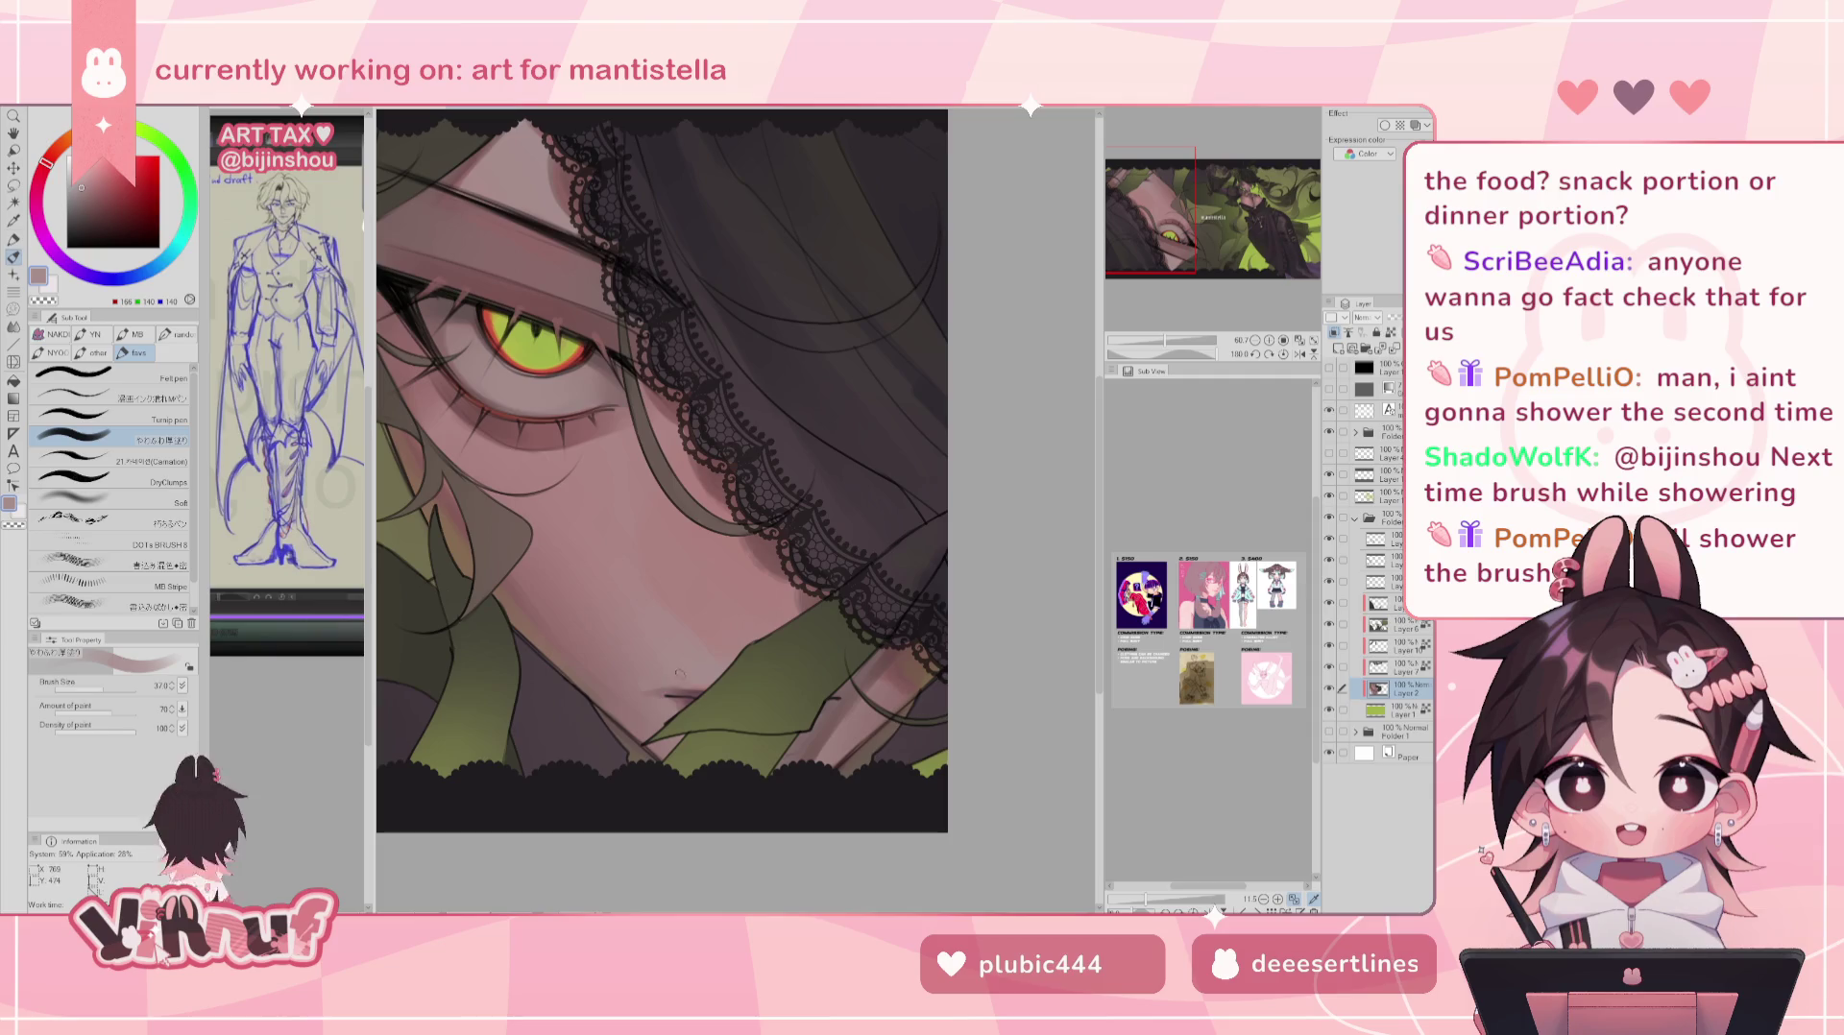
{"action": "left_click_drag", "start_coordinate": [117, 687], "coordinate": [105, 688]}
{"action": "left_click_drag", "start_coordinate": [677, 577], "coordinate": [652, 676]}
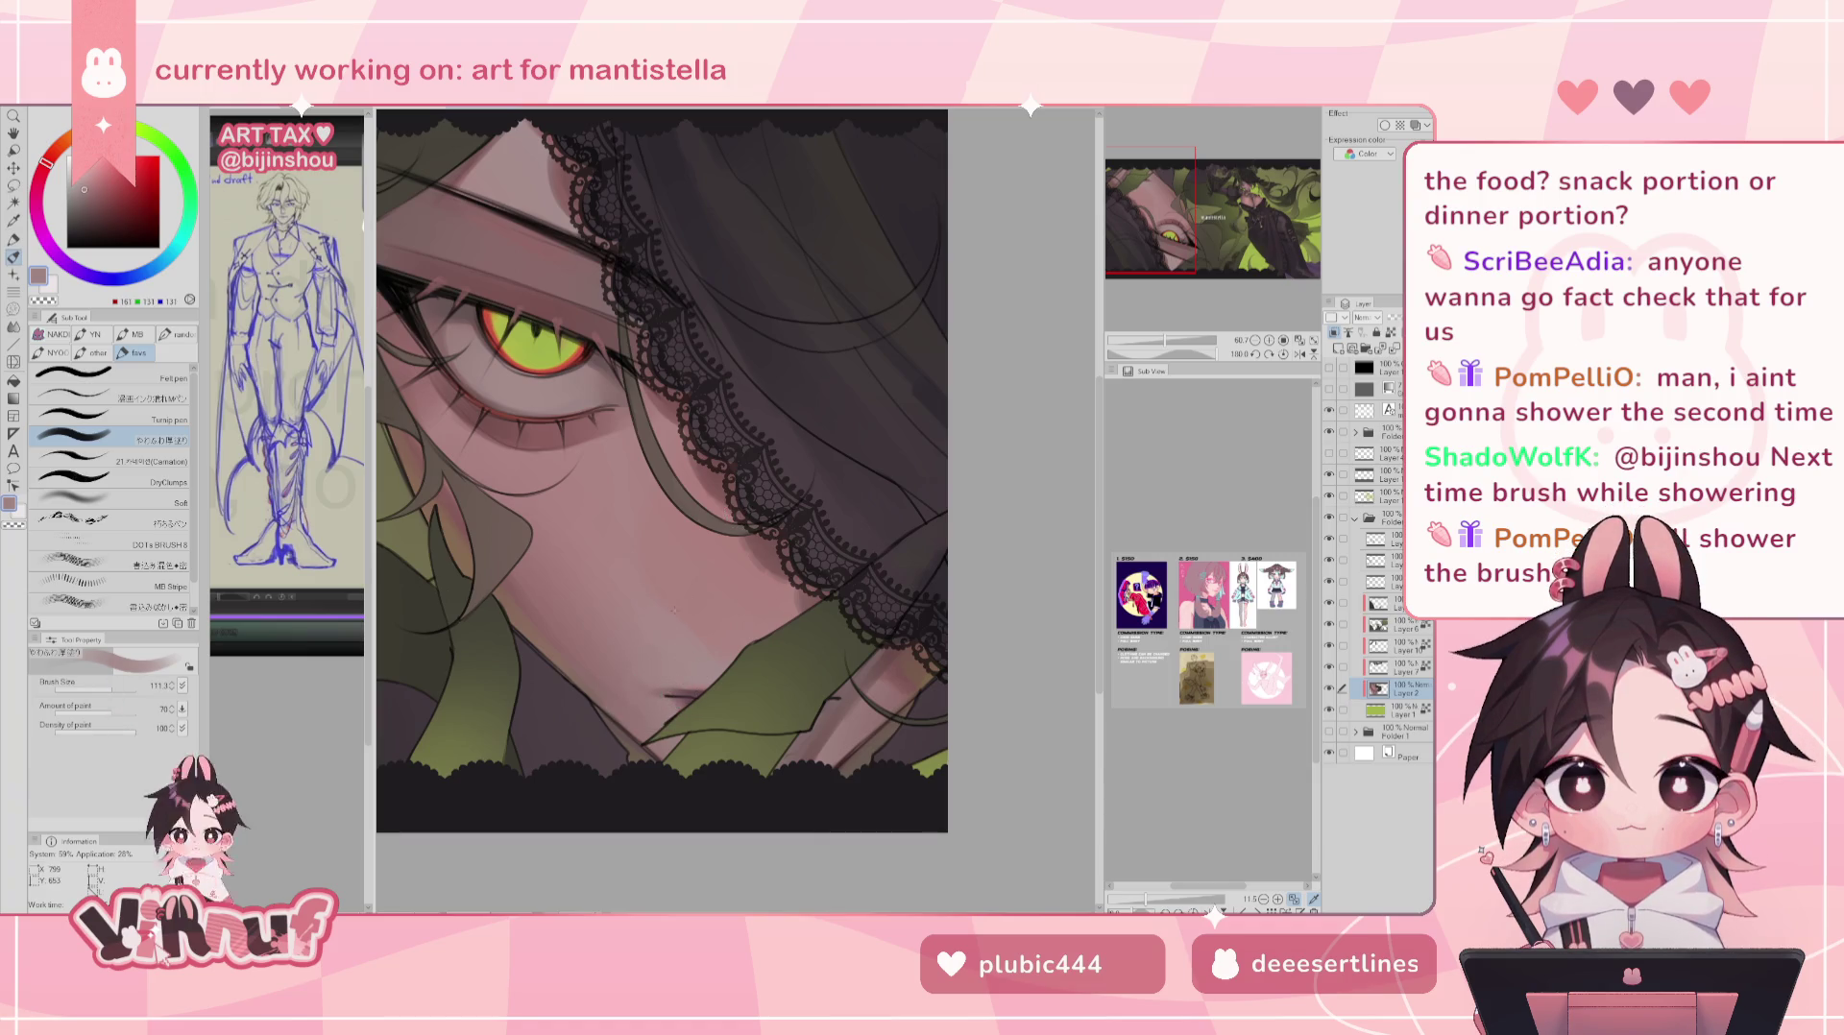
{"action": "left_click", "coordinate": [687, 682], "text": "alt"}
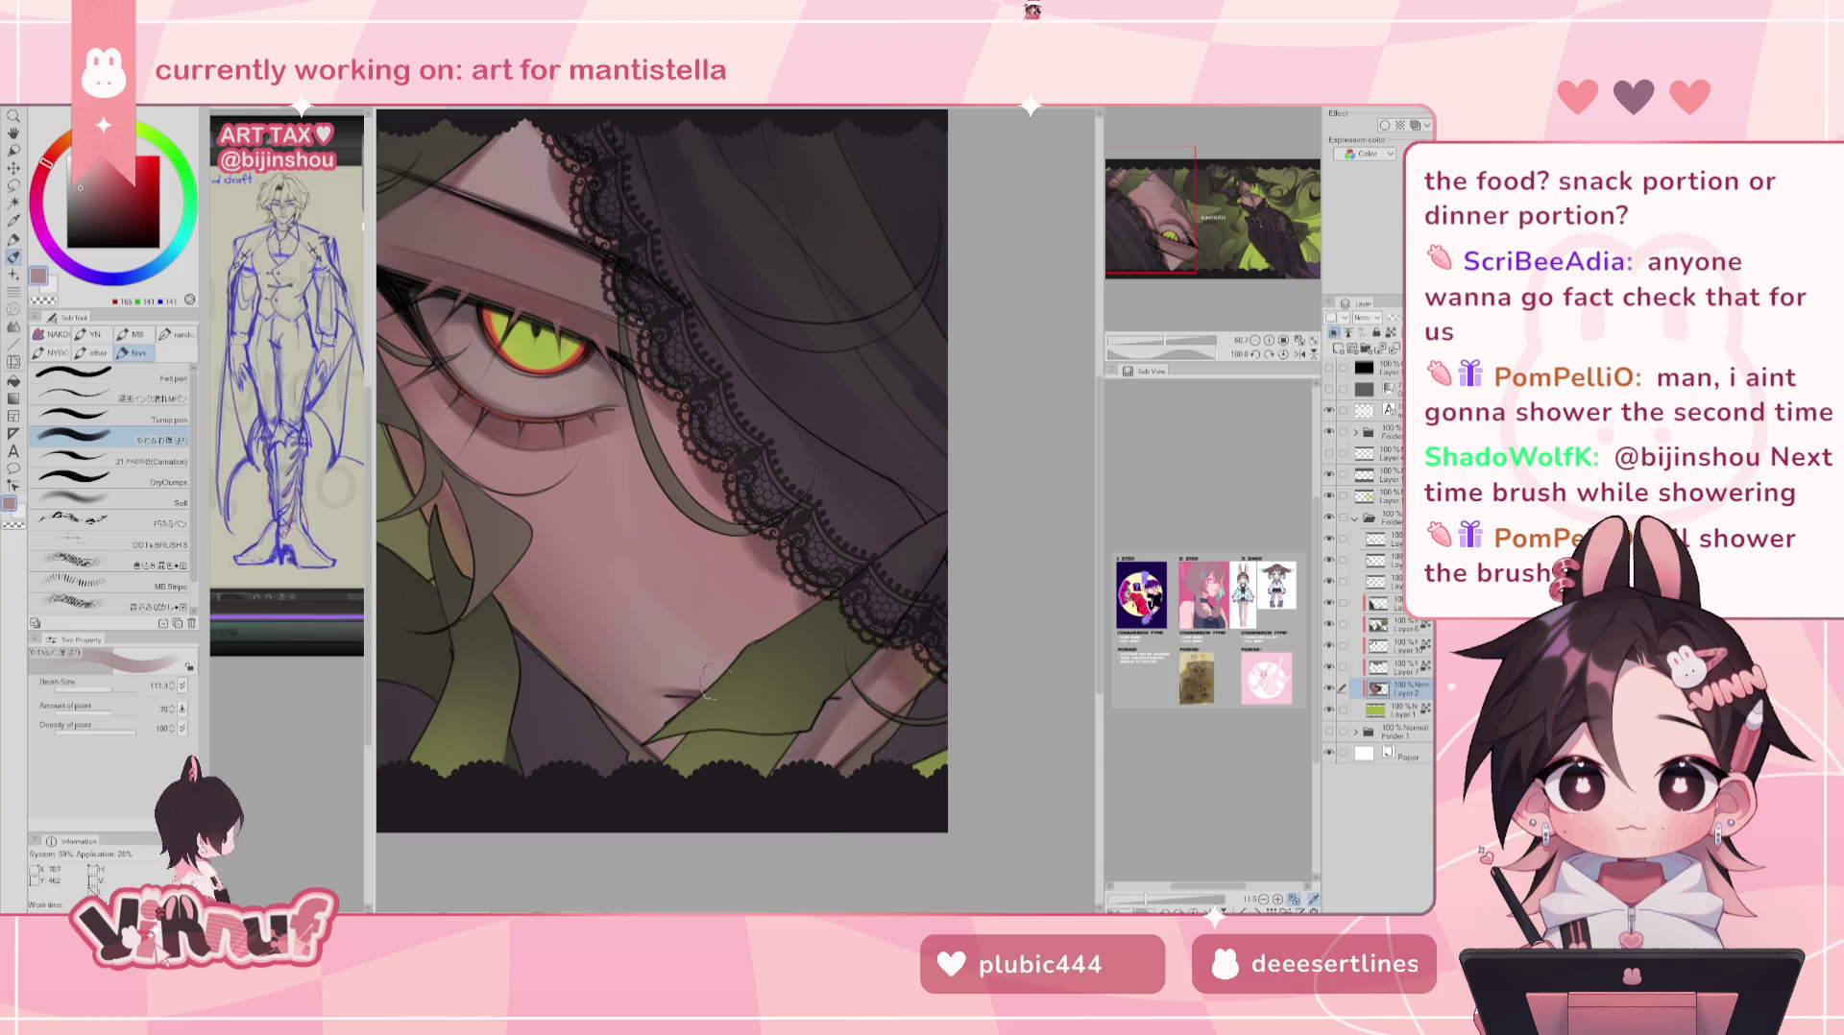
{"action": "left_click", "coordinate": [687, 677], "text": "alt"}
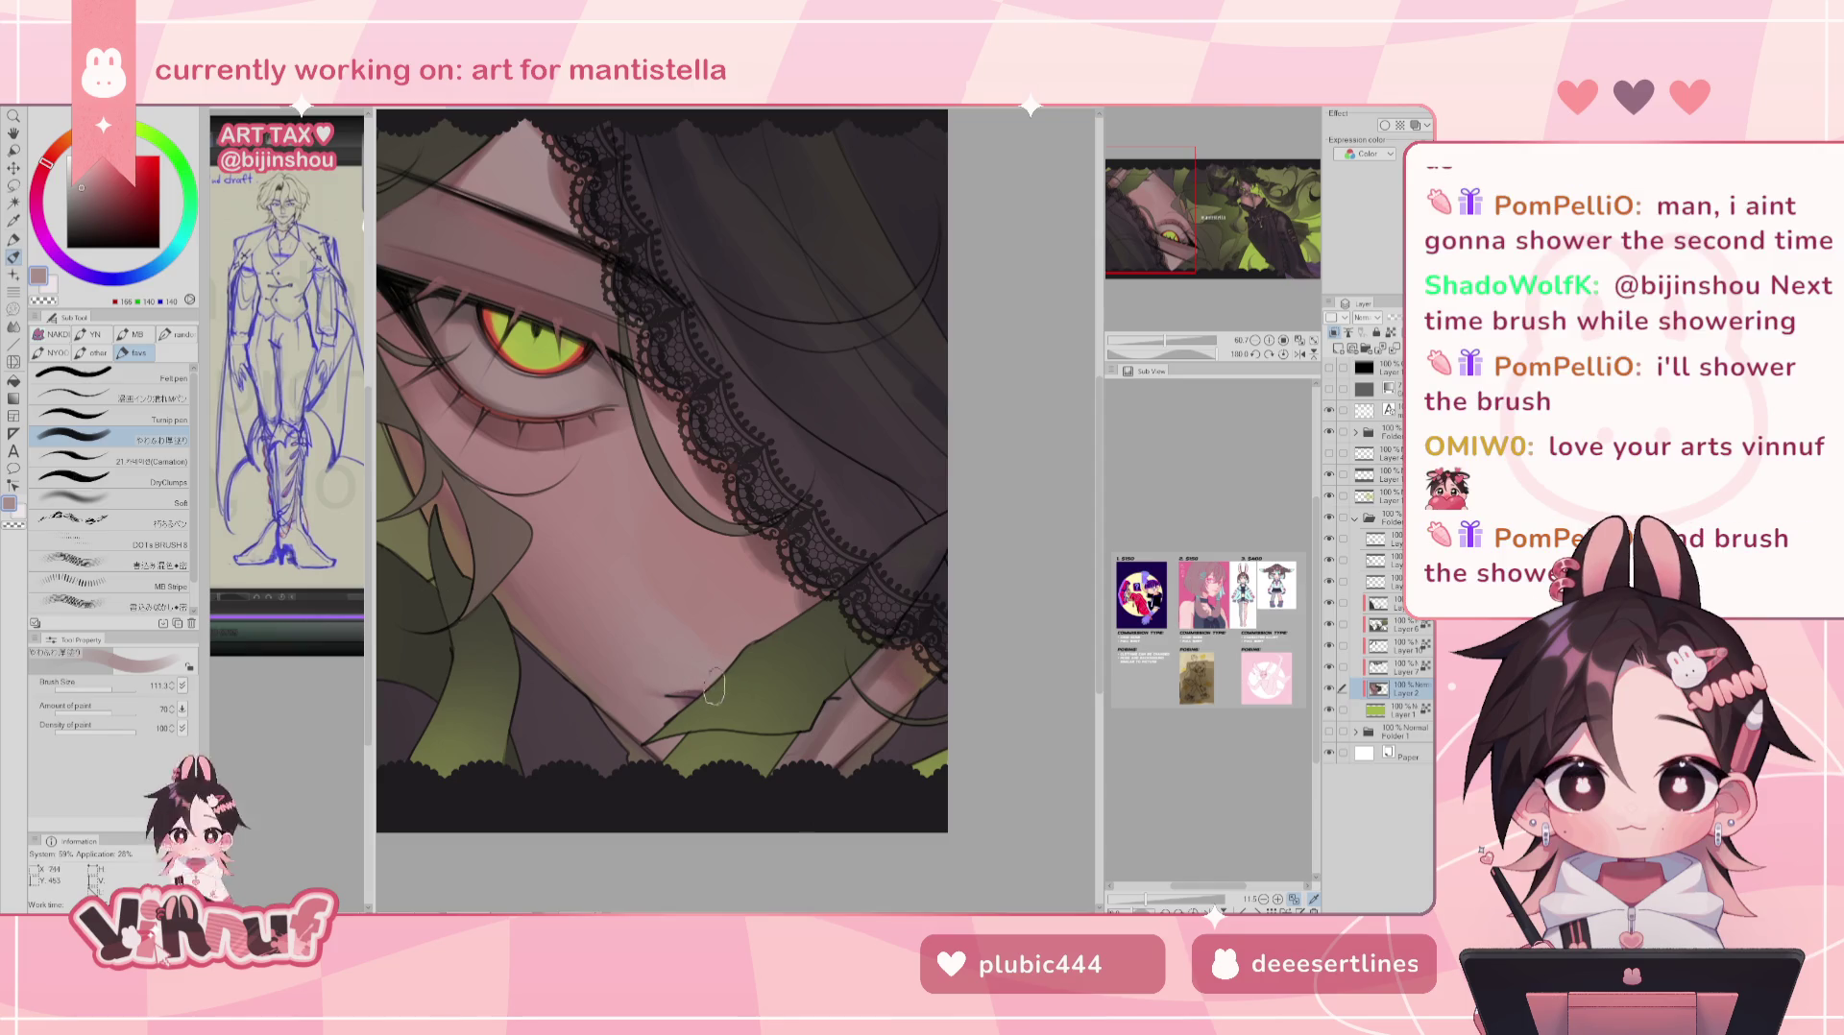
{"action": "left_click", "coordinate": [661, 646], "text": "alt"}
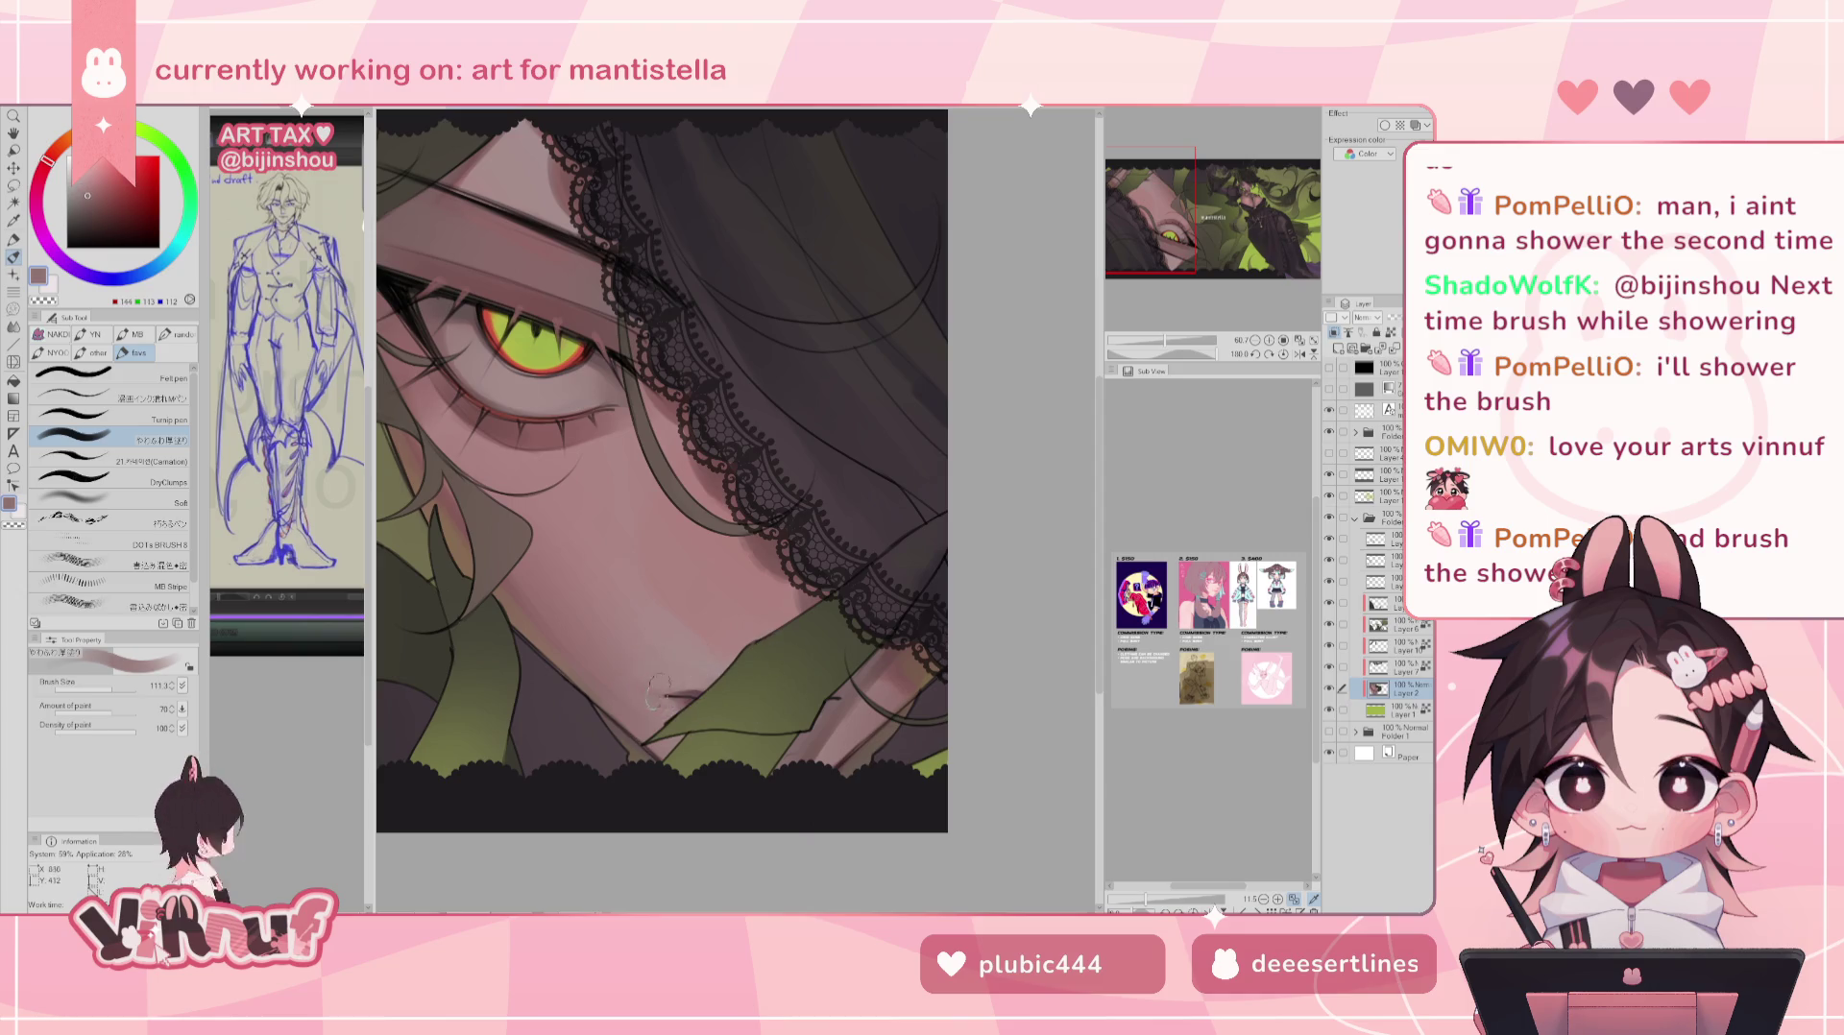
{"action": "left_click", "coordinate": [106, 689]}
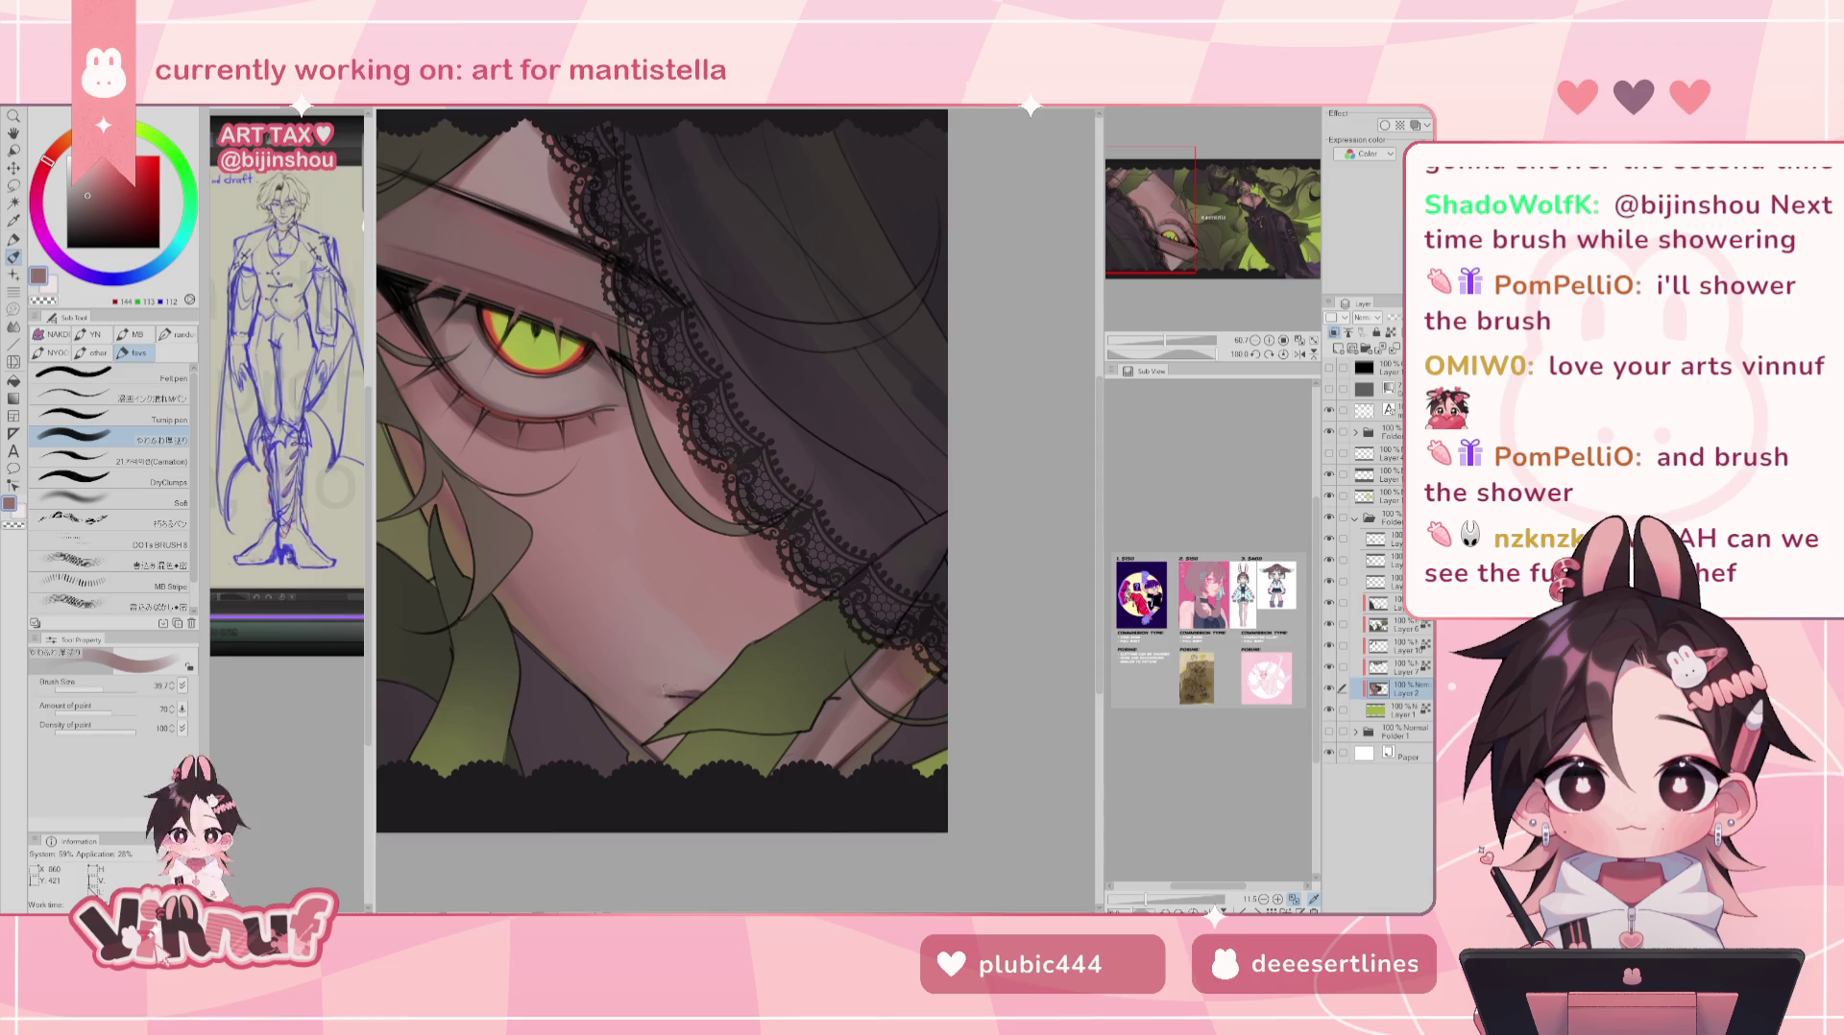
{"action": "left_click", "coordinate": [710, 640], "text": "alt"}
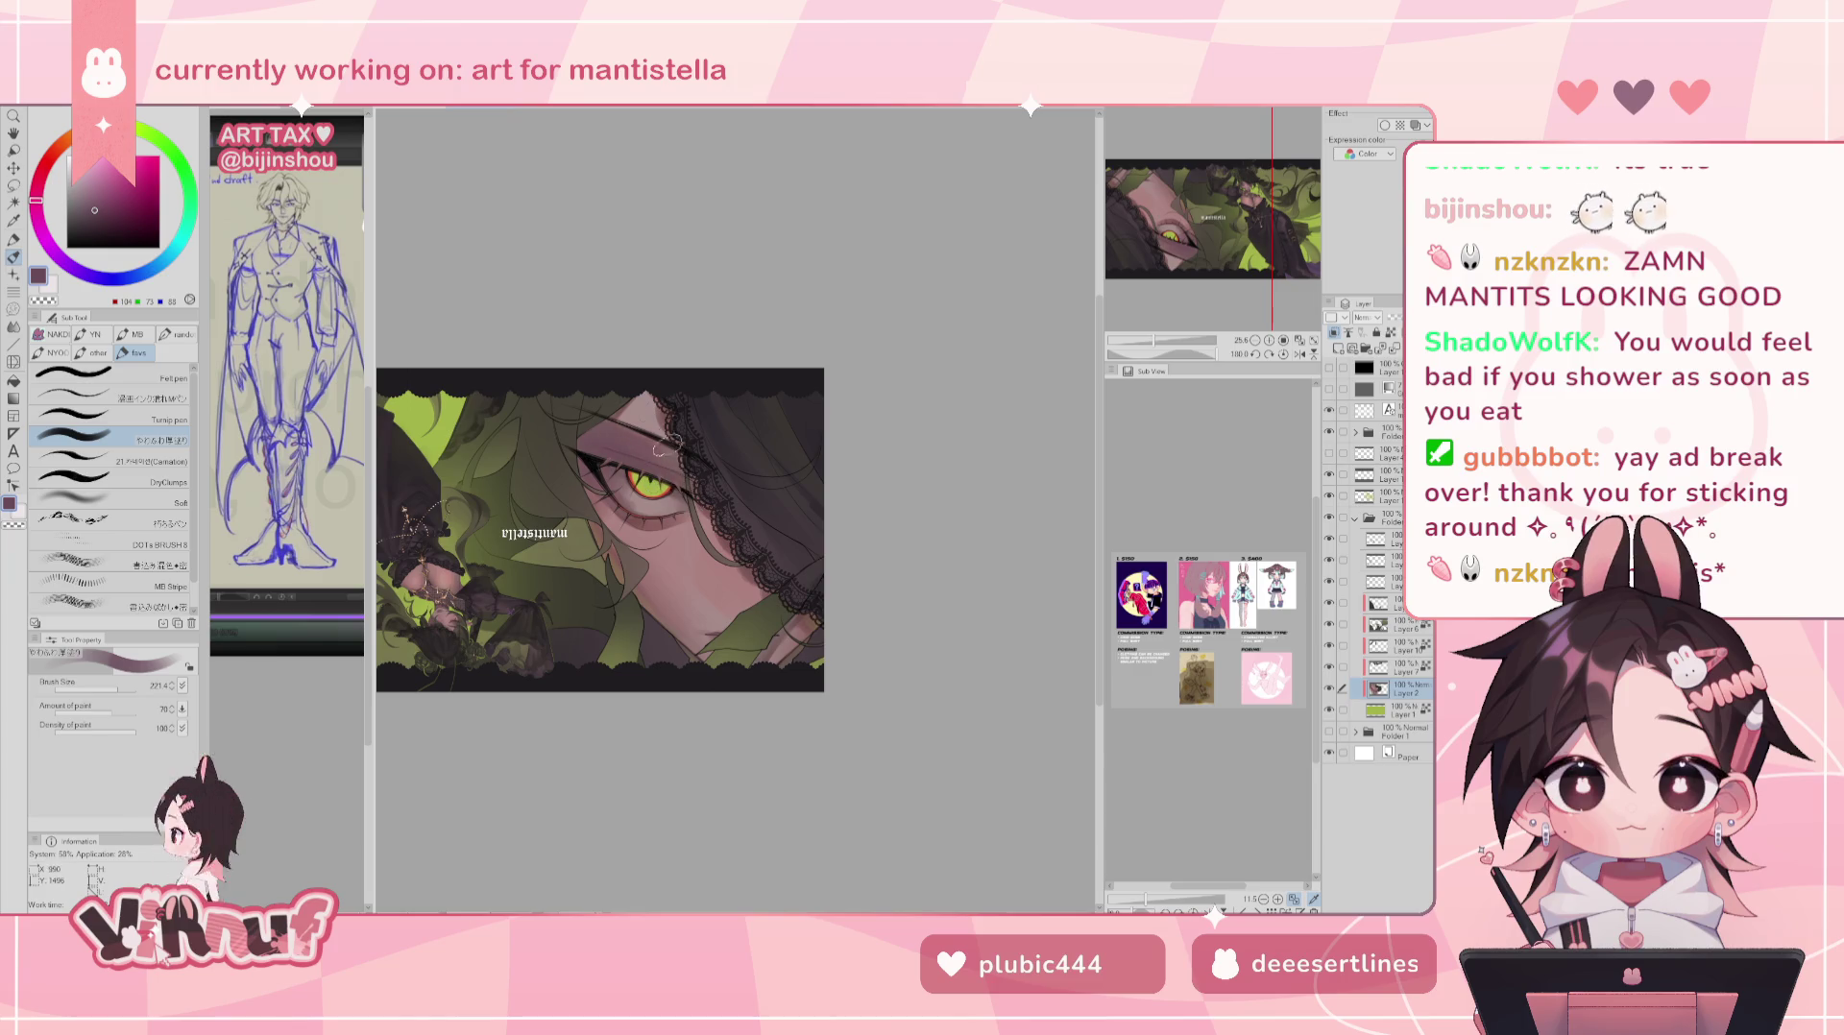
- Enlarge the brush, sample a muted mauve from the artwork, and switch to the Soft airbrush
{"action": "left_click", "coordinate": [106, 197]}
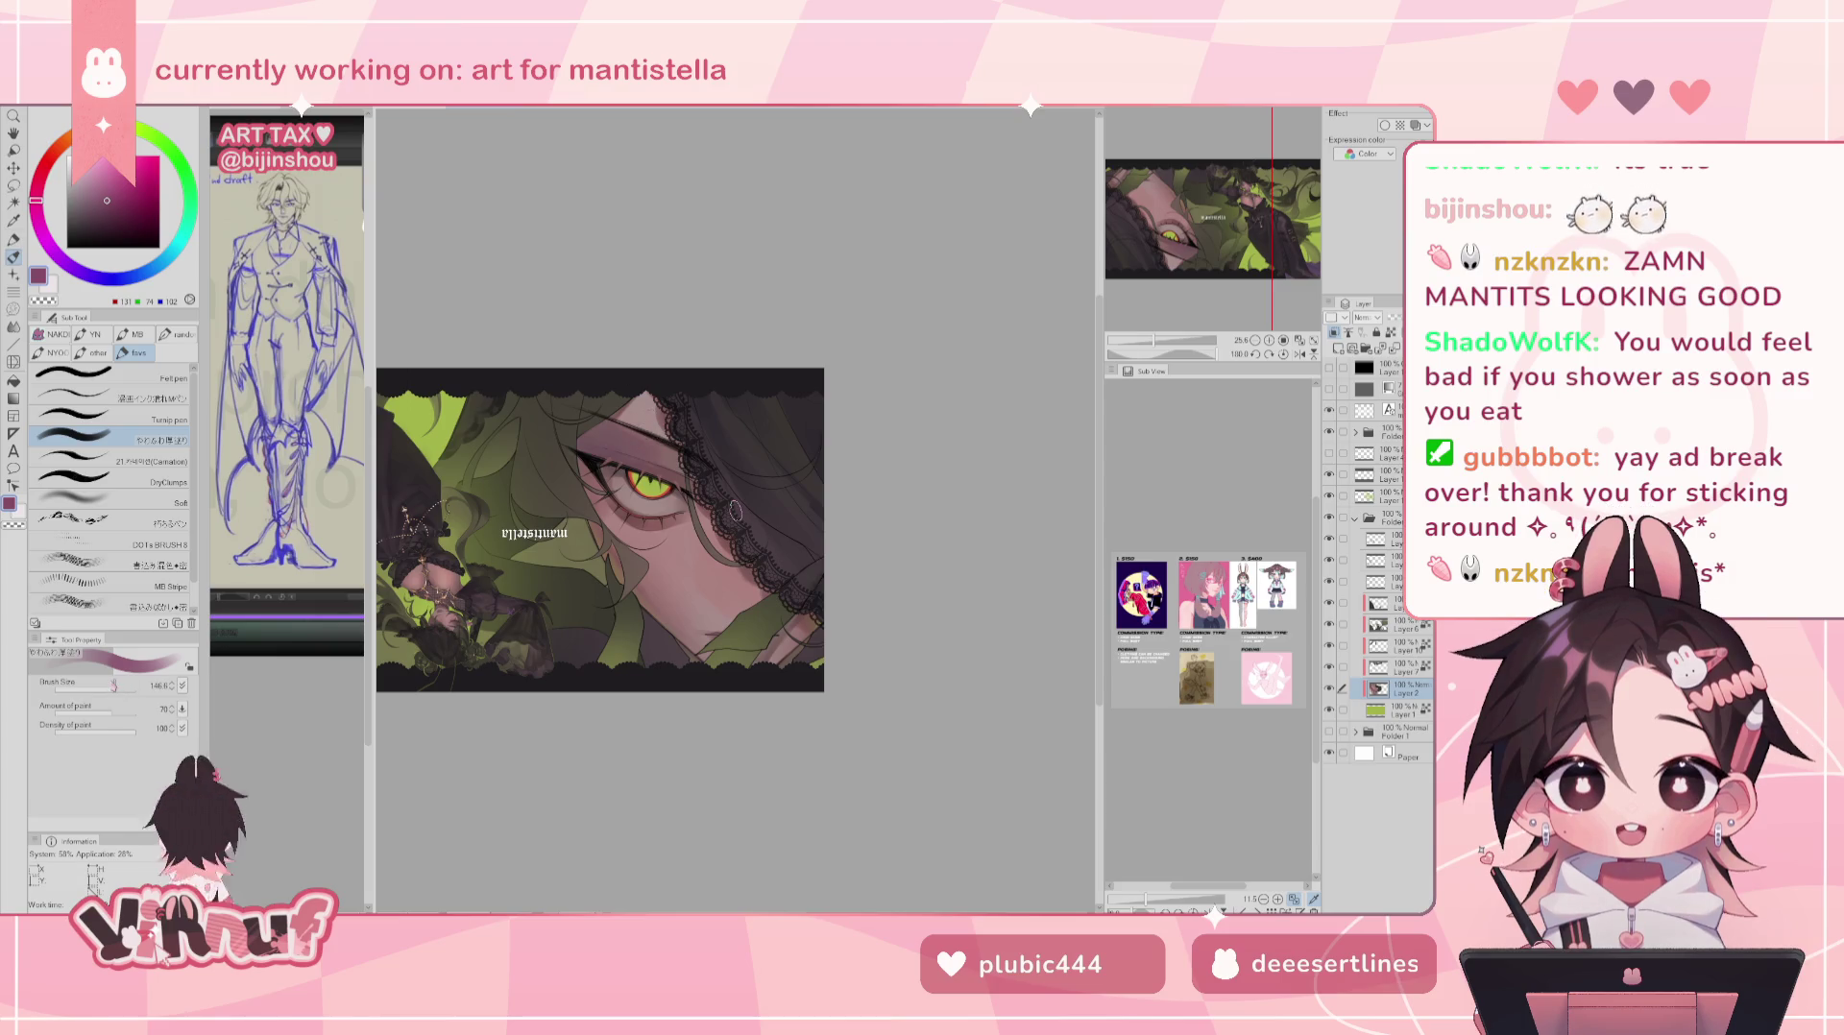
{"action": "key", "text": "bracketright"}
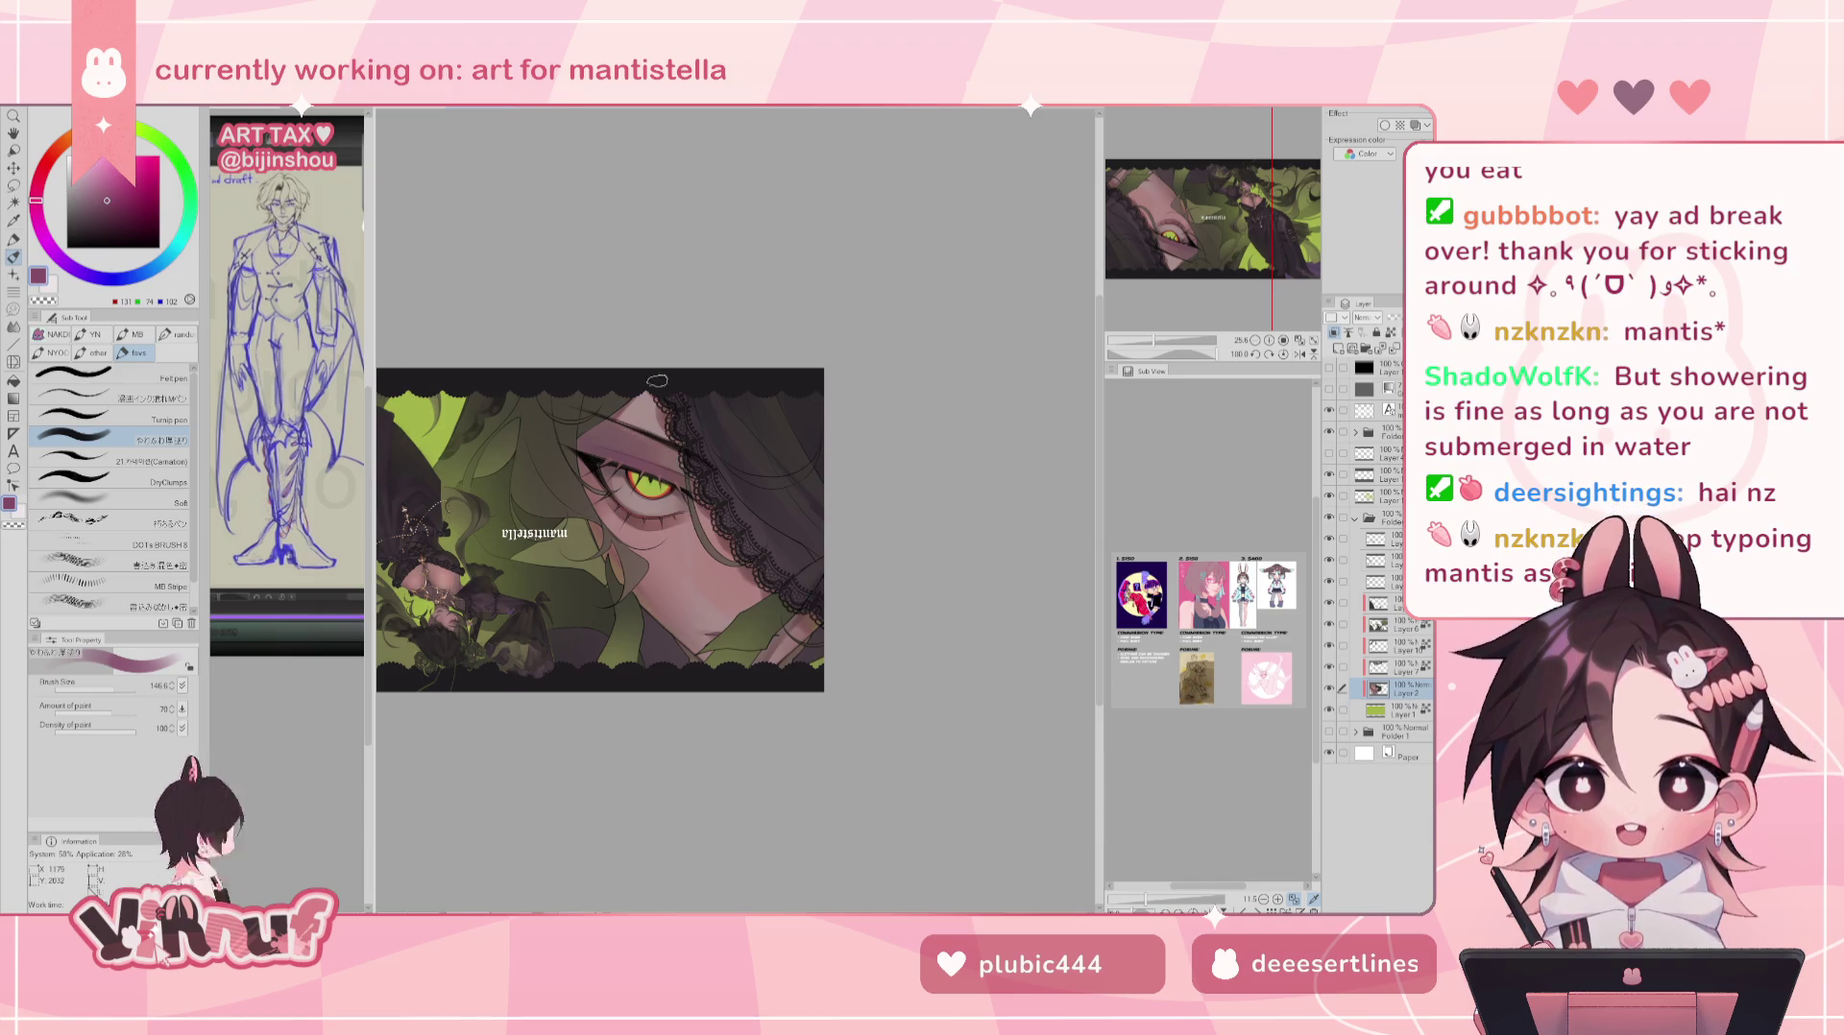
{"action": "scroll", "coordinate": [1239, 226], "scroll_direction": "up", "scroll_amount": 1}
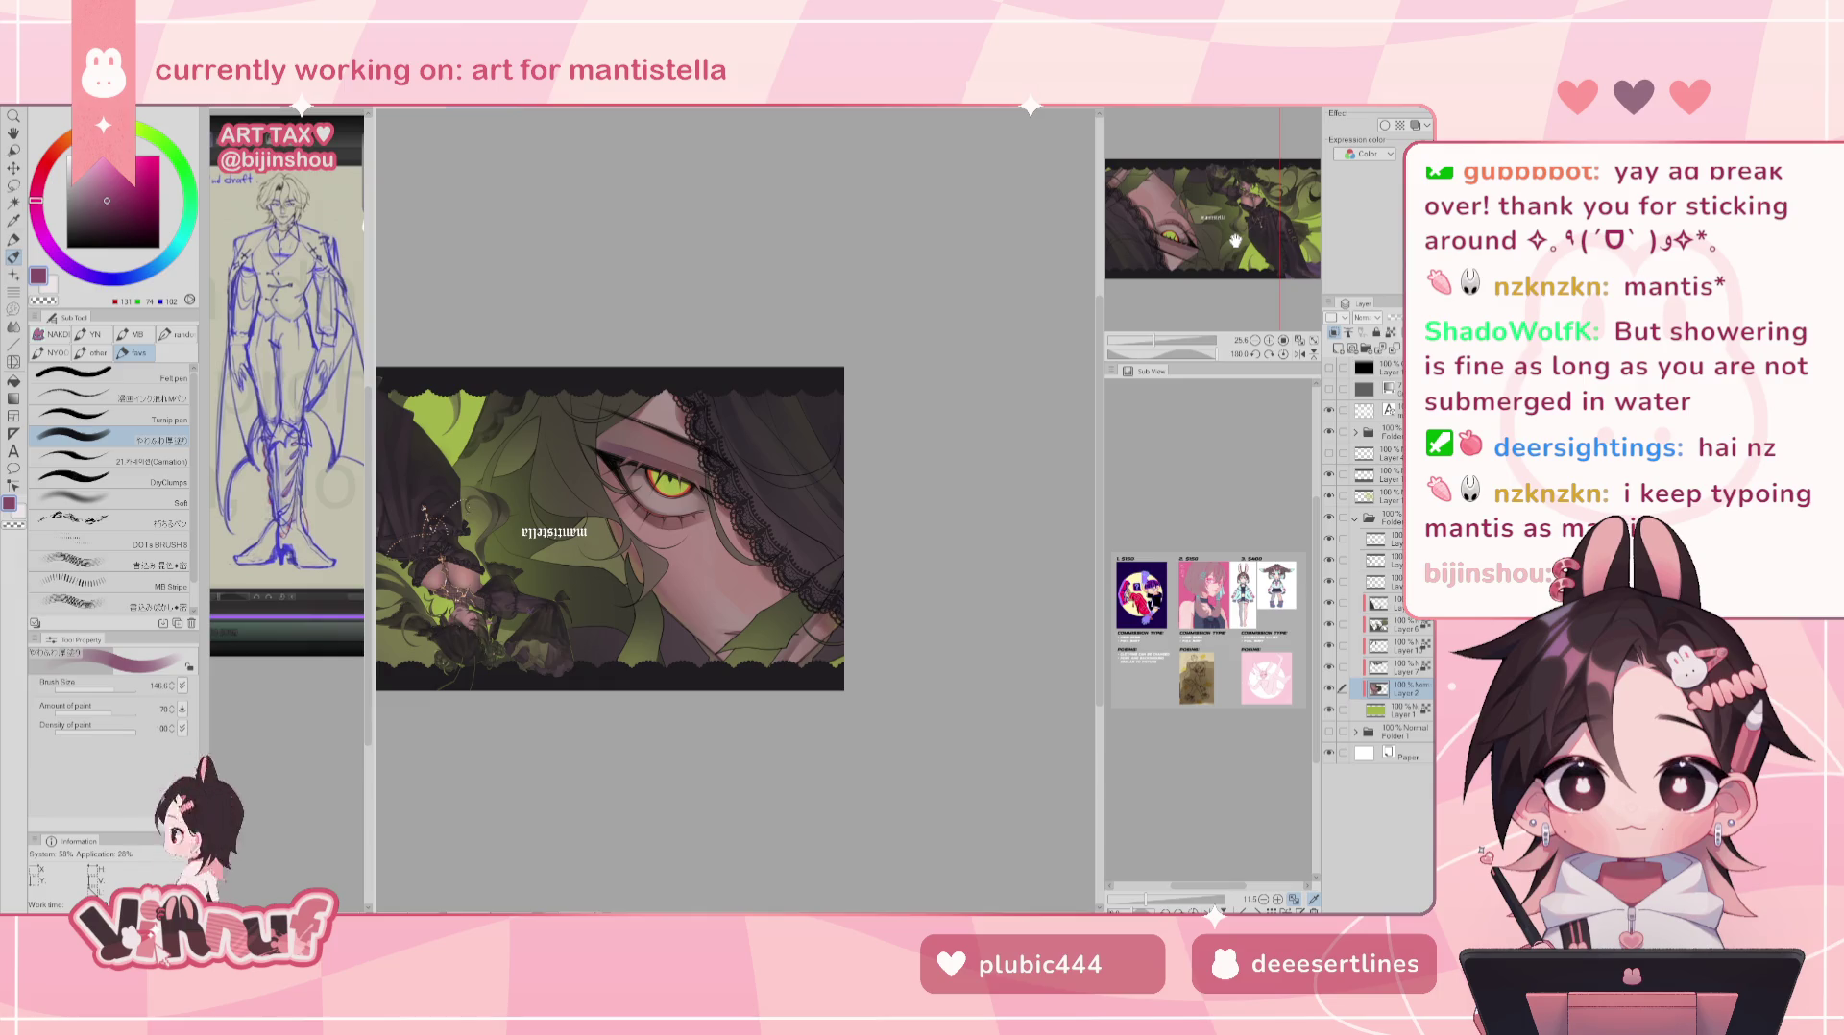
{"action": "left_click_drag", "start_coordinate": [716, 519], "coordinate": [734, 512]}
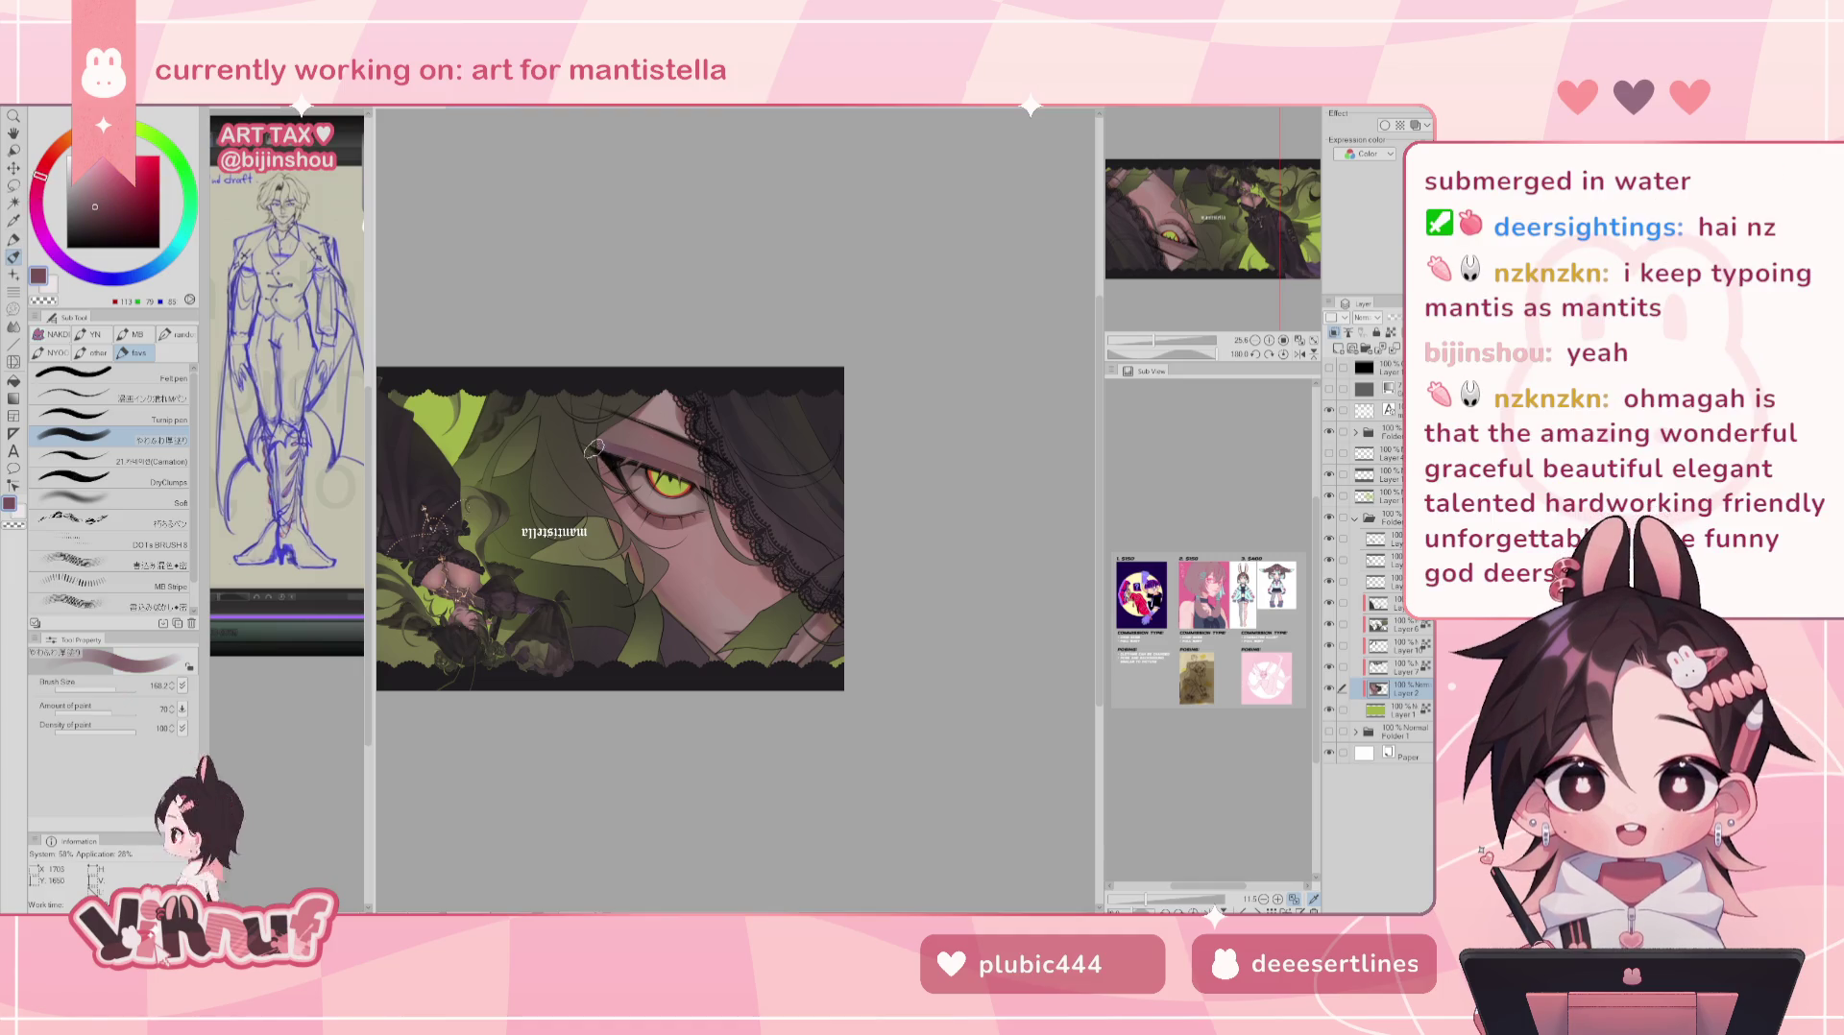
{"action": "left_click", "coordinate": [642, 450], "text": "alt"}
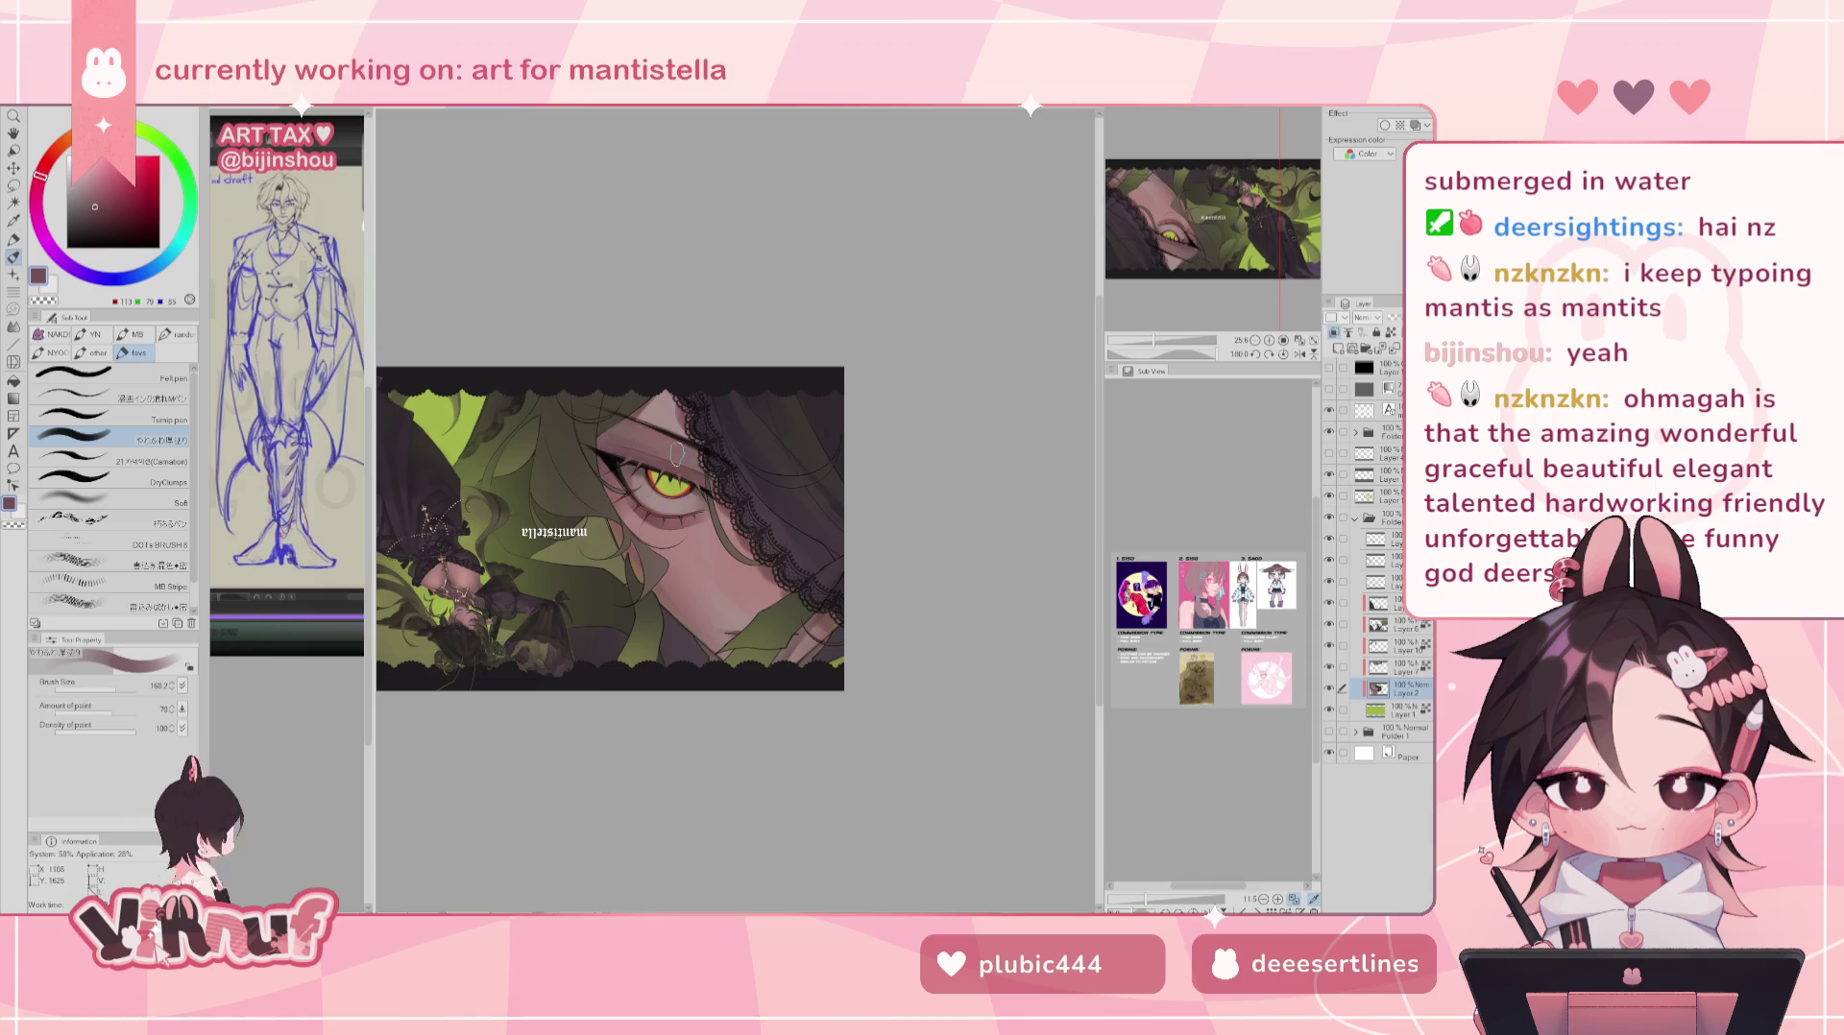
{"action": "left_click", "coordinate": [144, 502]}
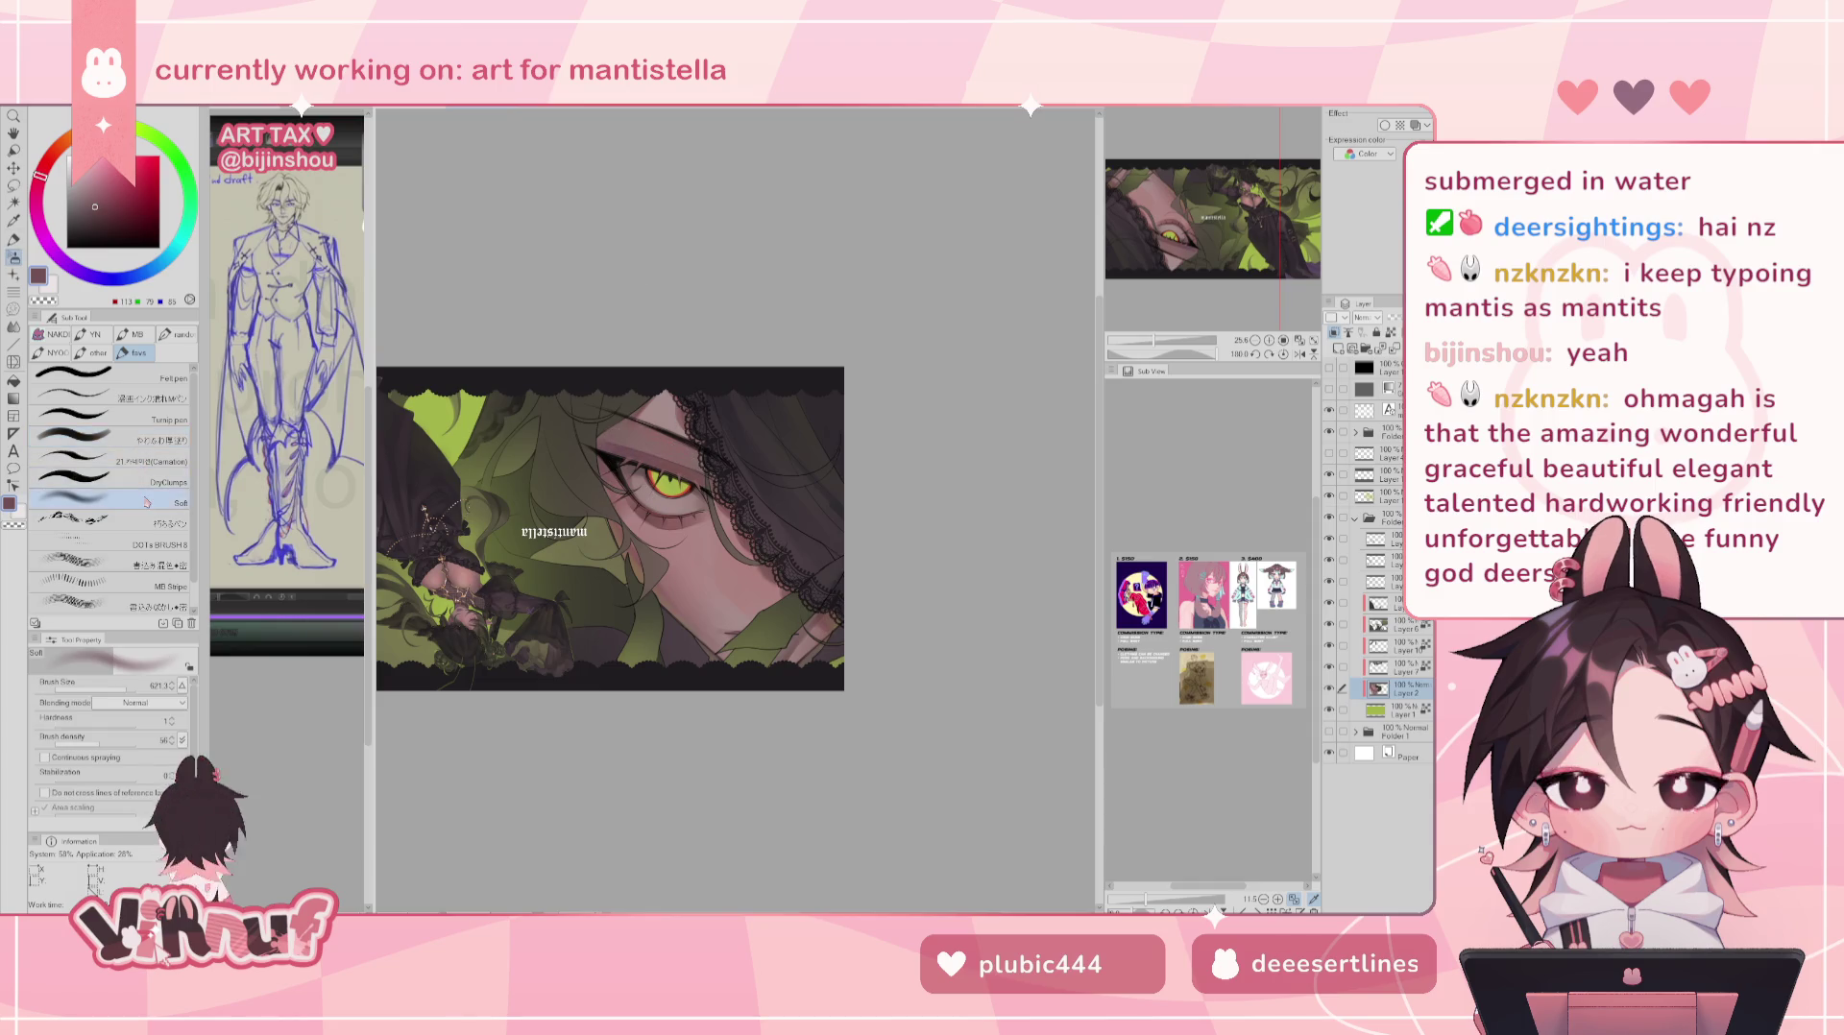
- Reduce the Soft airbrush size and pick a deep purple on the colour wheel
{"action": "left_click_drag", "start_coordinate": [113, 690], "coordinate": [115, 686]}
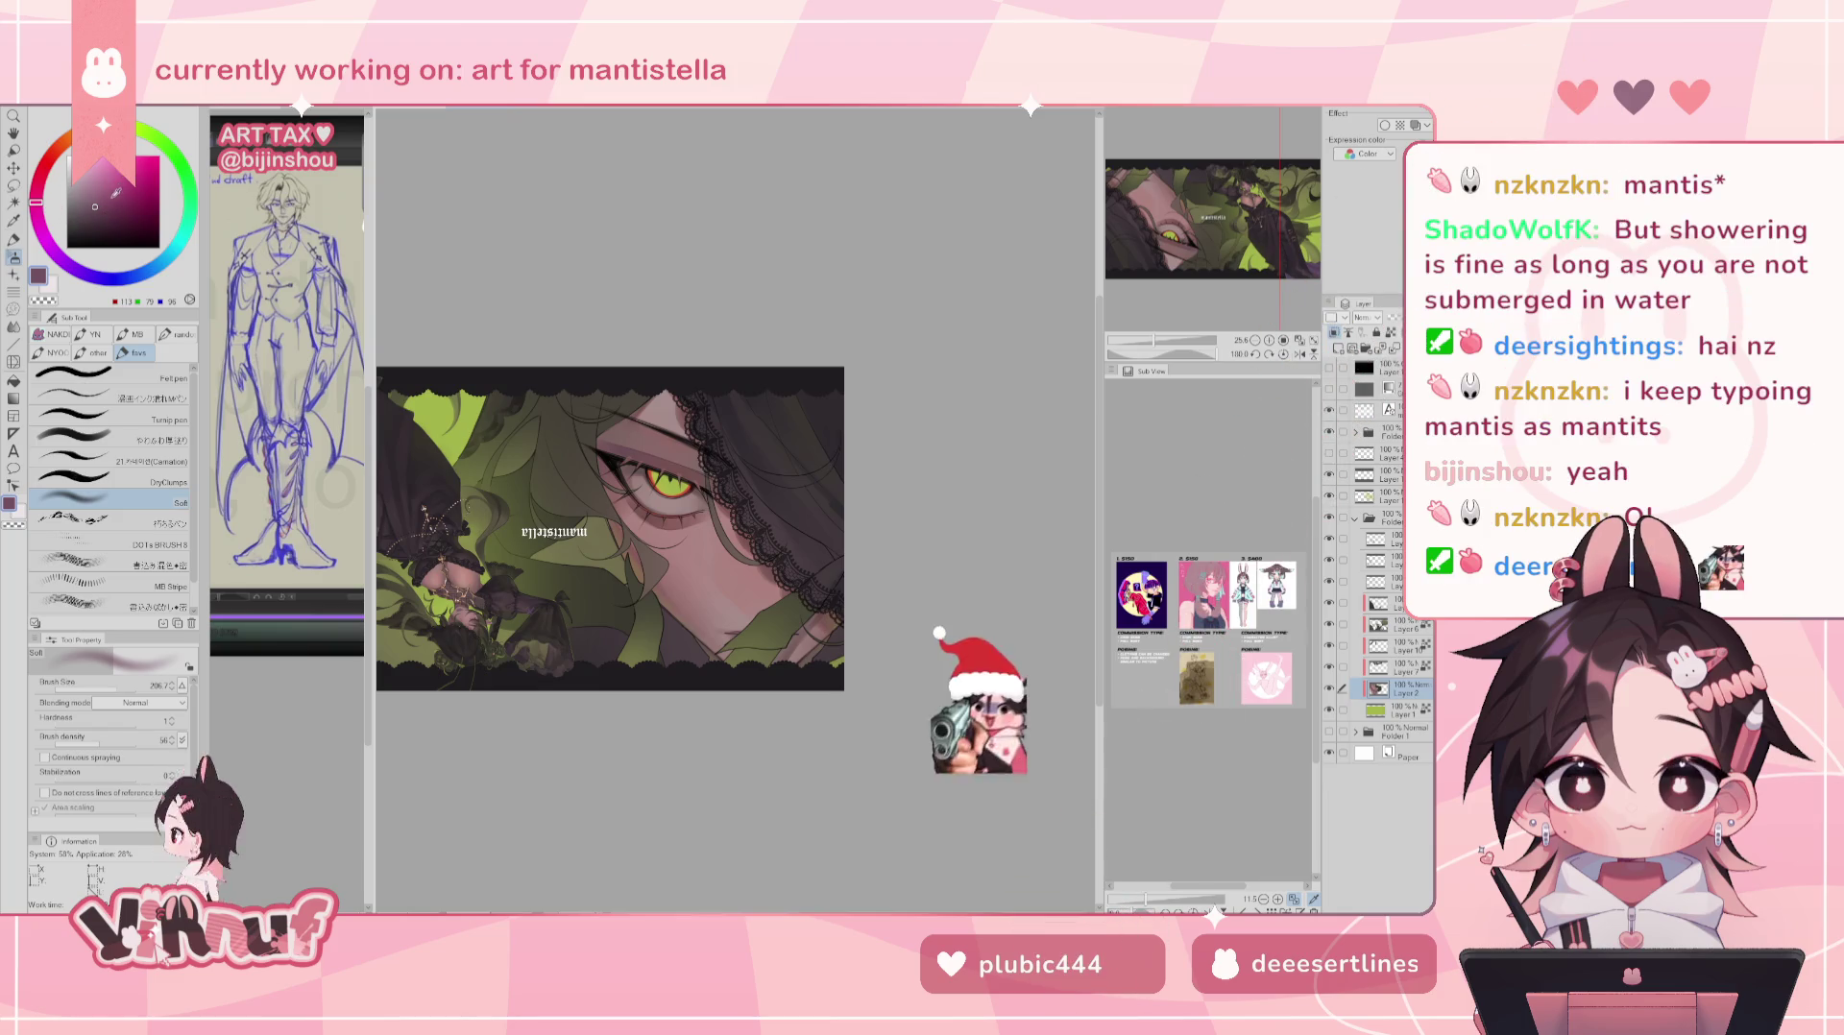
{"action": "left_click", "coordinate": [110, 196]}
{"action": "left_click_drag", "start_coordinate": [110, 196], "coordinate": [106, 199]}
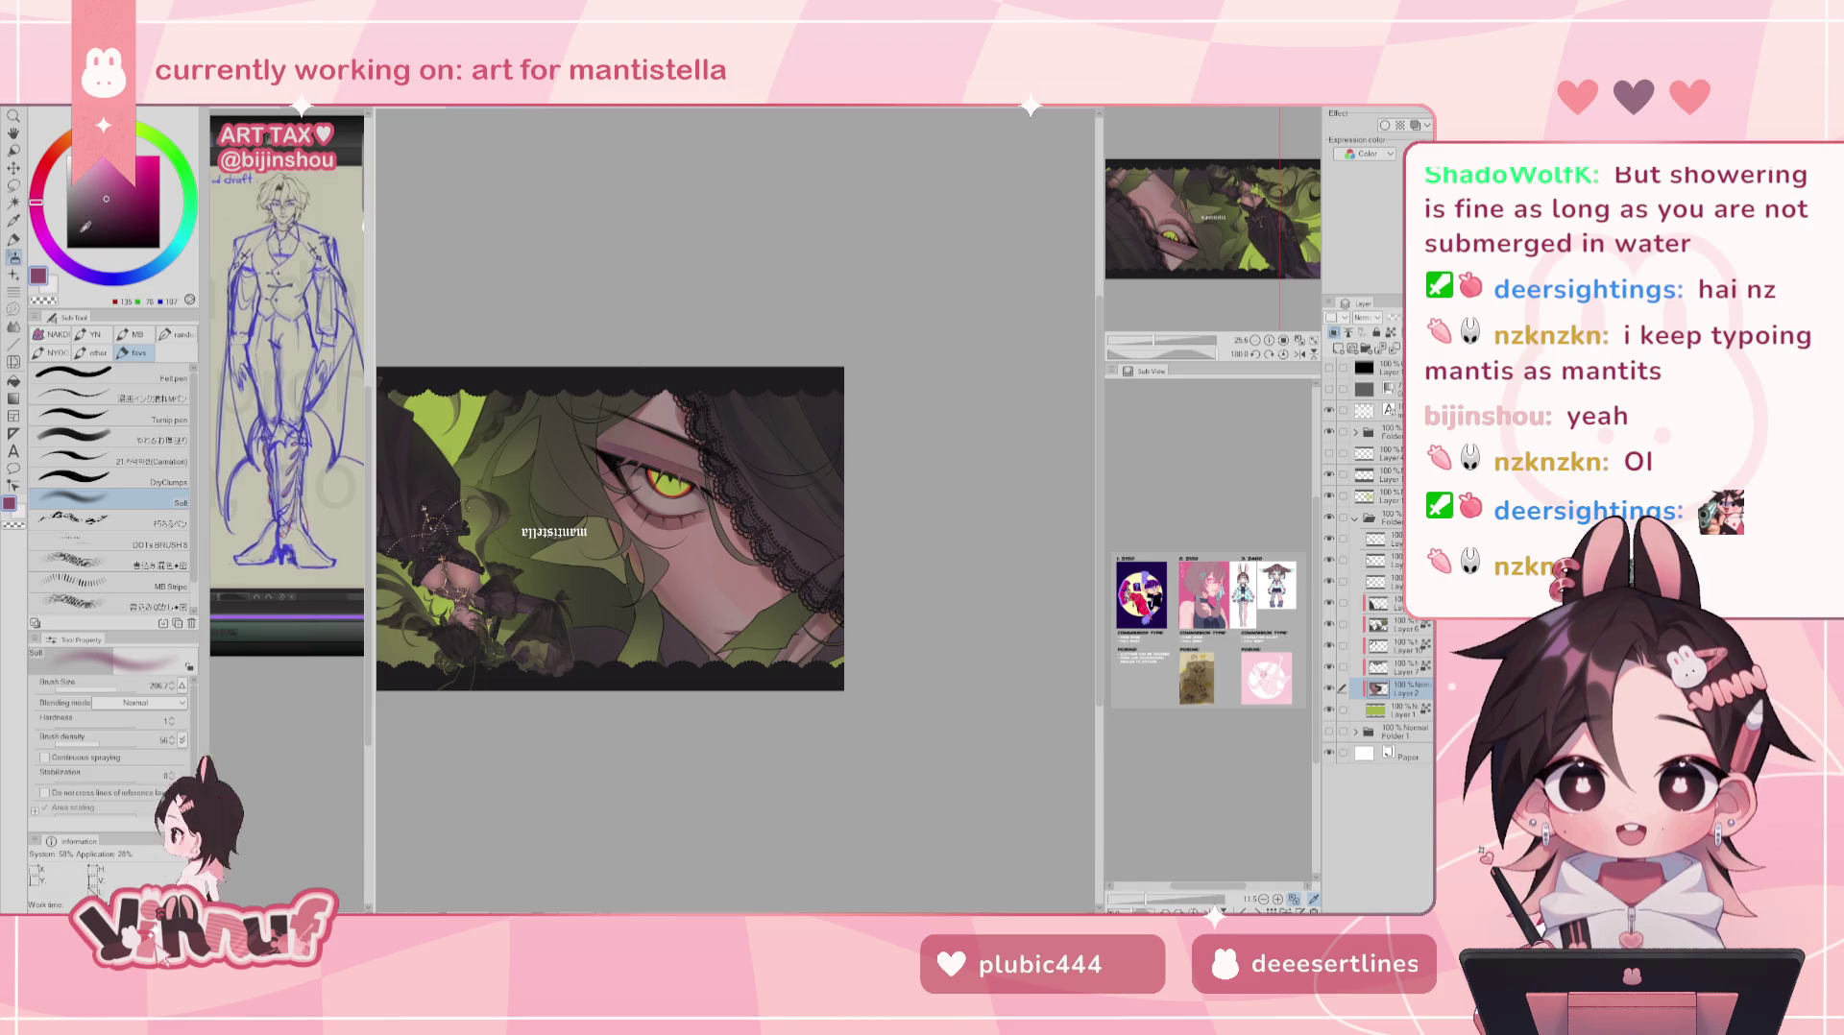
{"action": "left_click", "coordinate": [50, 248]}
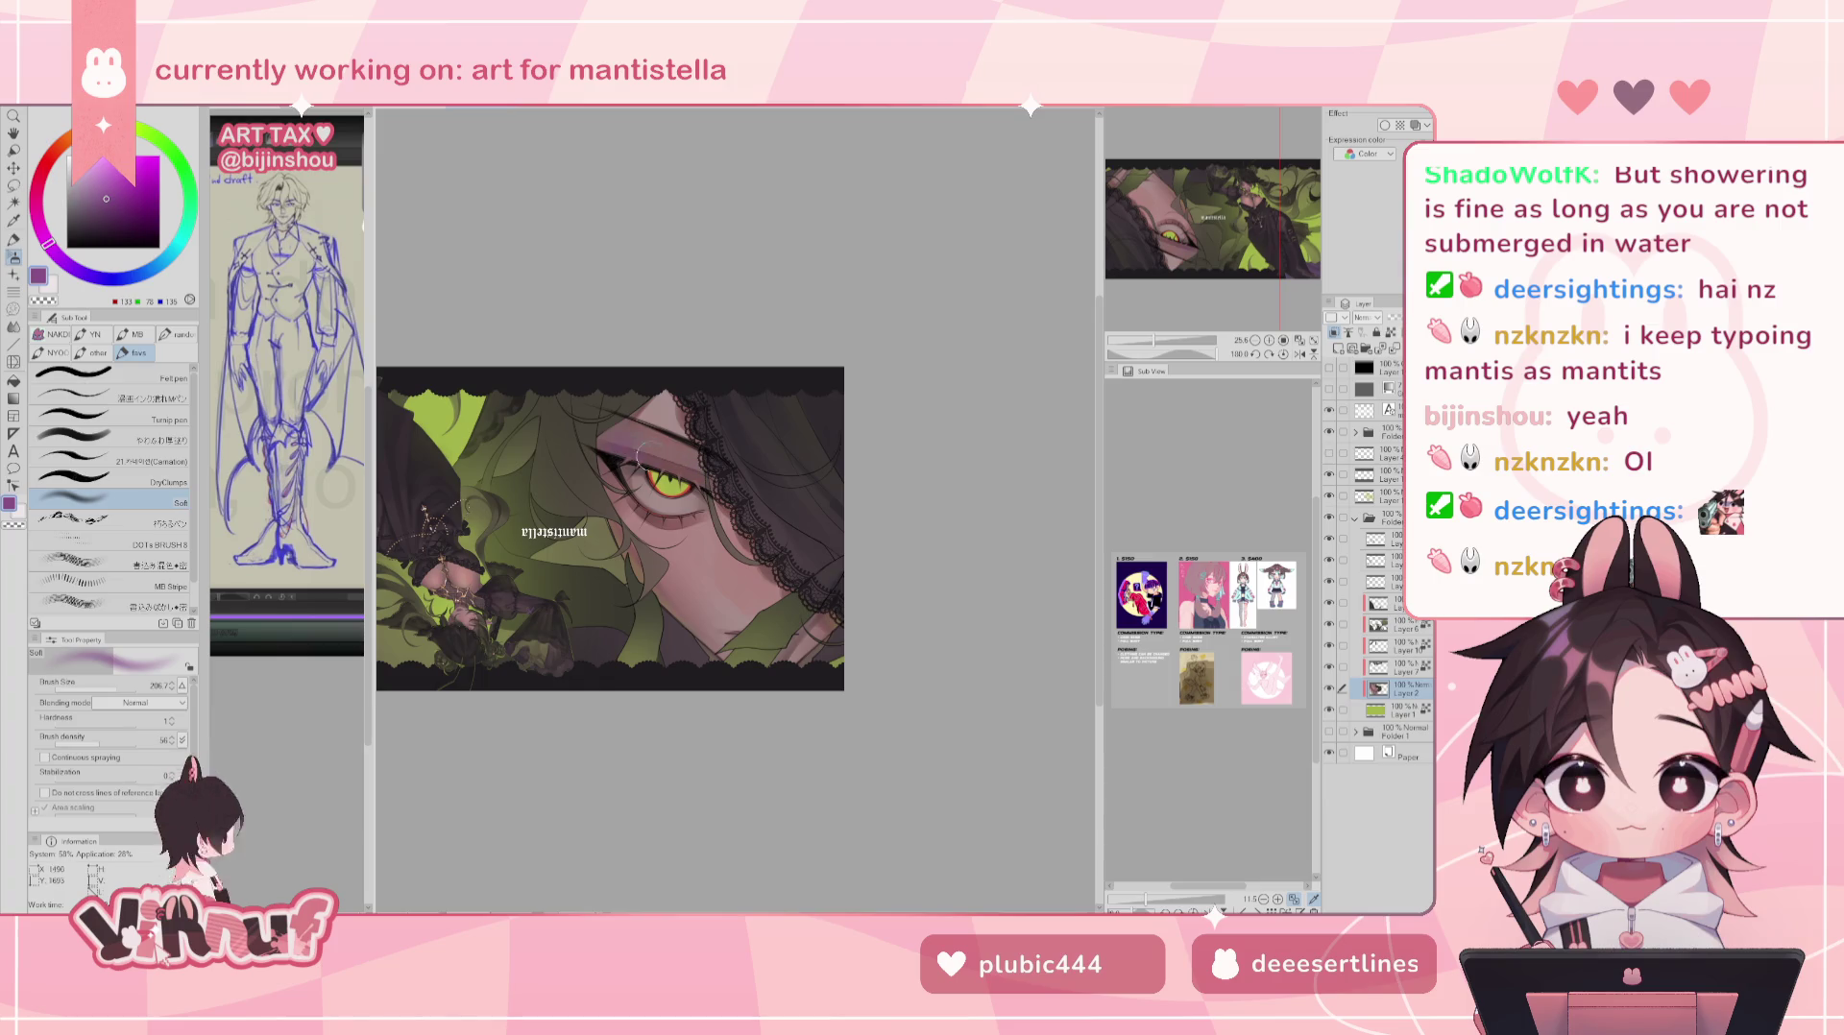
{"action": "left_click", "coordinate": [103, 202]}
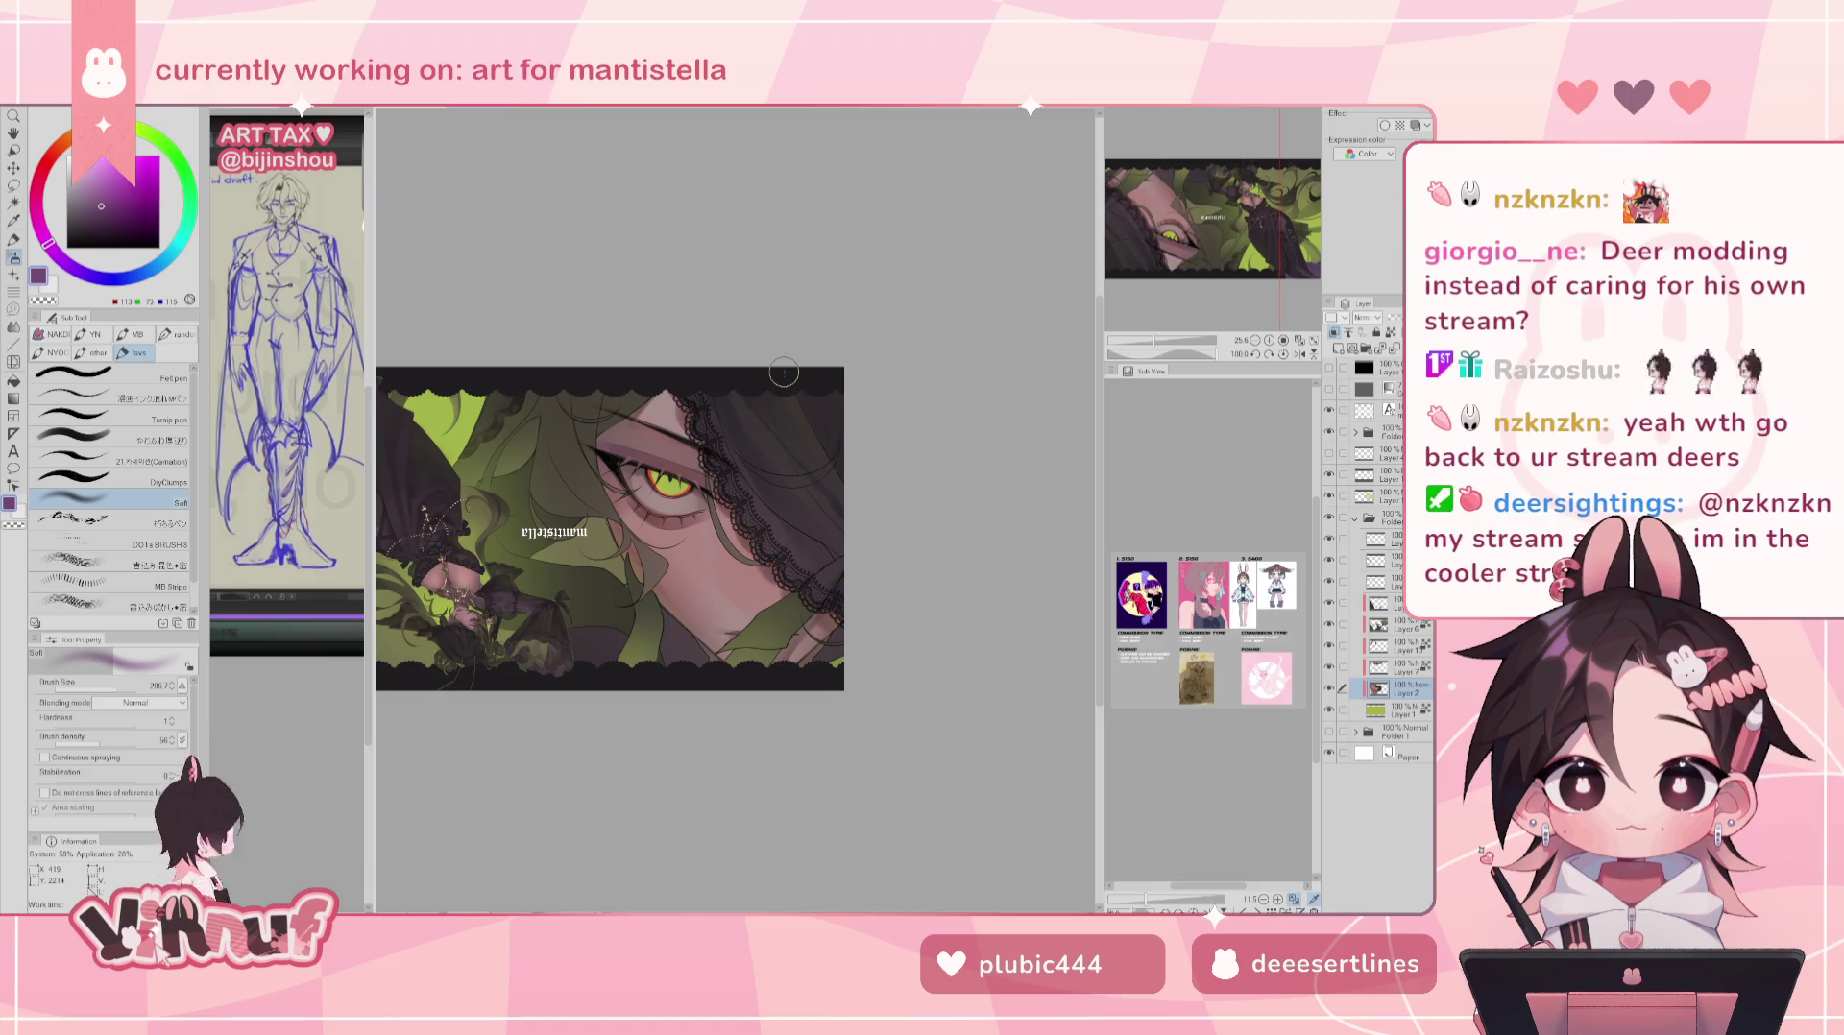
{"action": "key", "text": "h"}
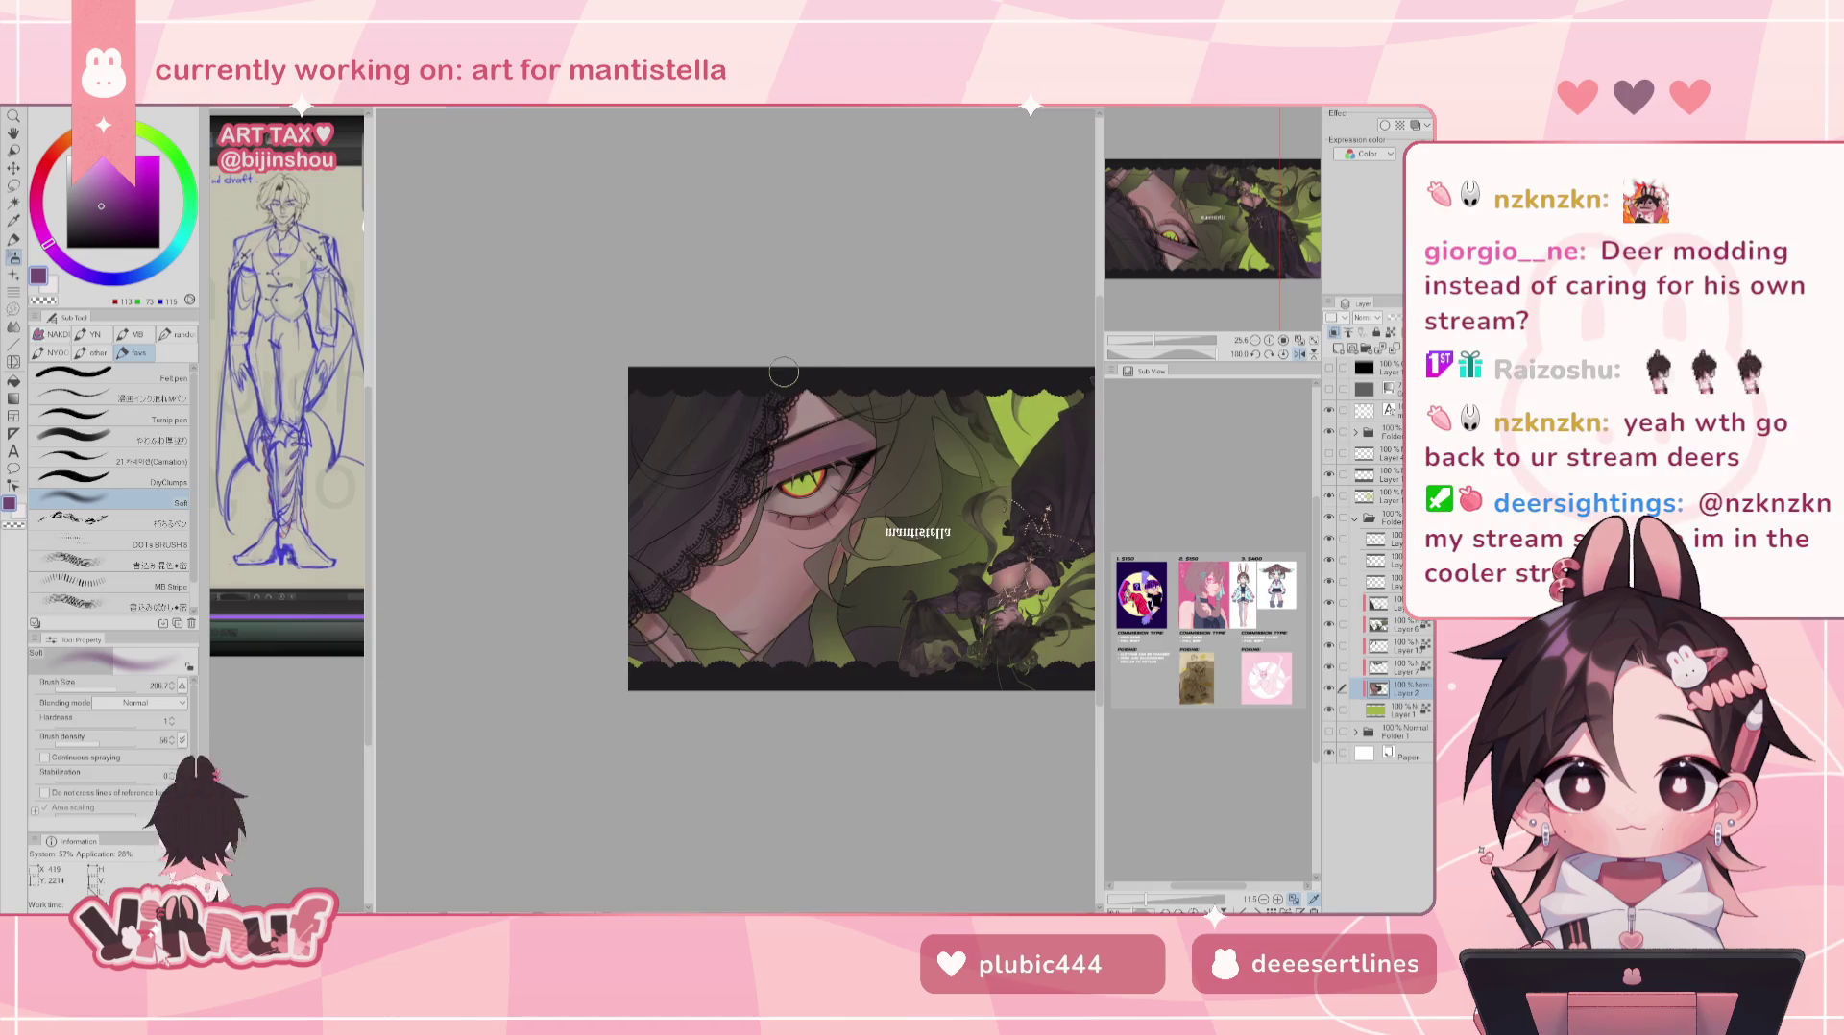
{"action": "key", "text": "h"}
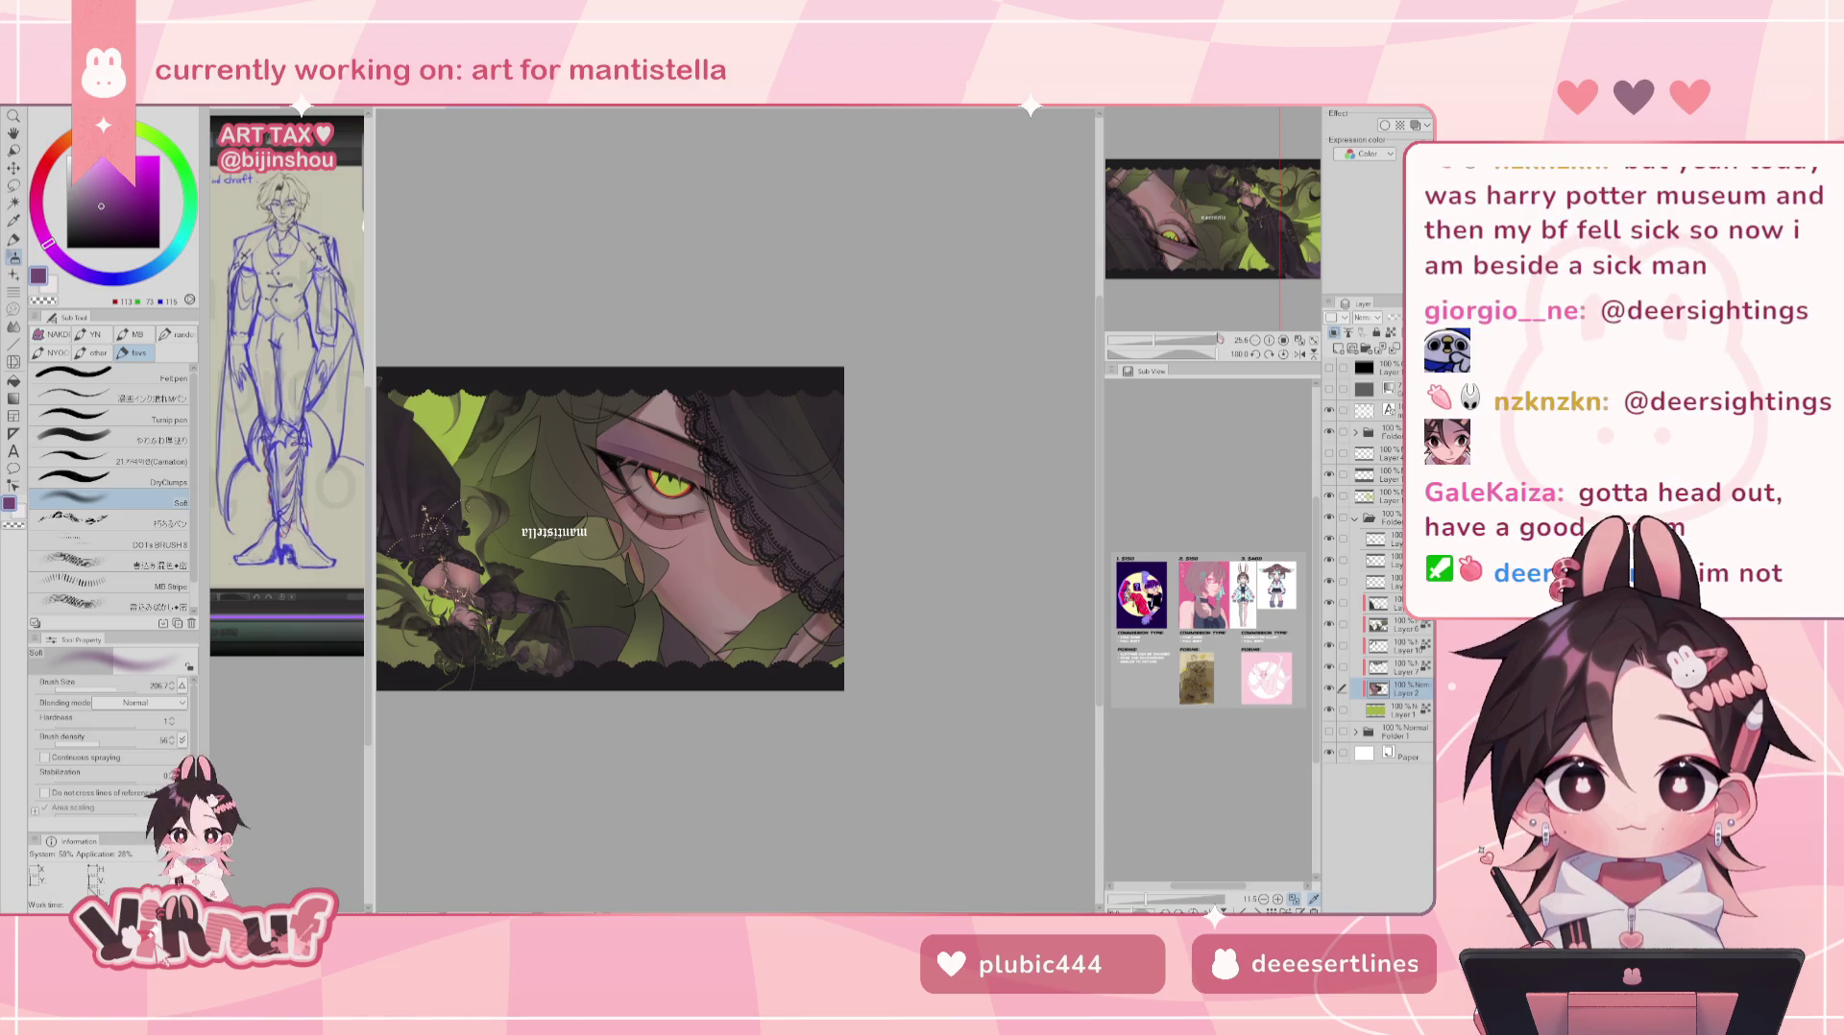
- Switch to a blending brush, roughly double its size, and zoom out to the whole banner
{"action": "left_click_drag", "start_coordinate": [1128, 340], "coordinate": [1134, 333]}
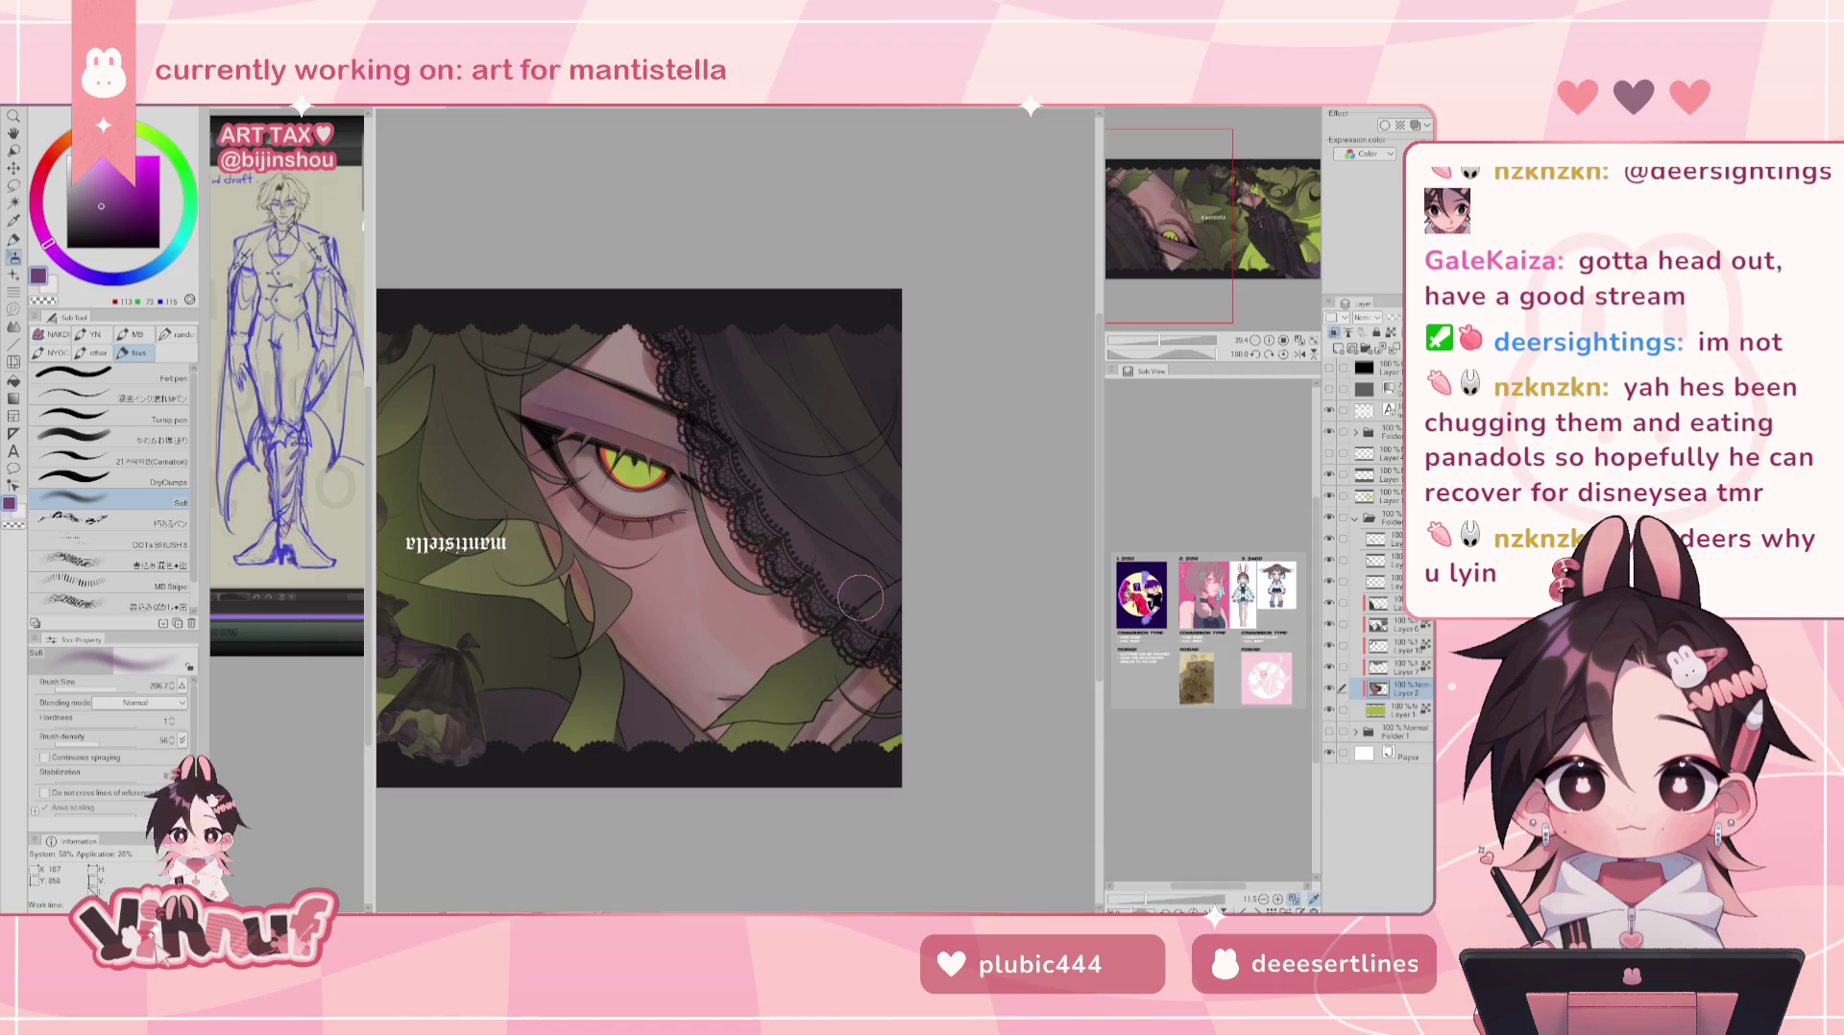
{"action": "scroll", "coordinate": [860, 598], "scroll_direction": "down", "scroll_amount": 3}
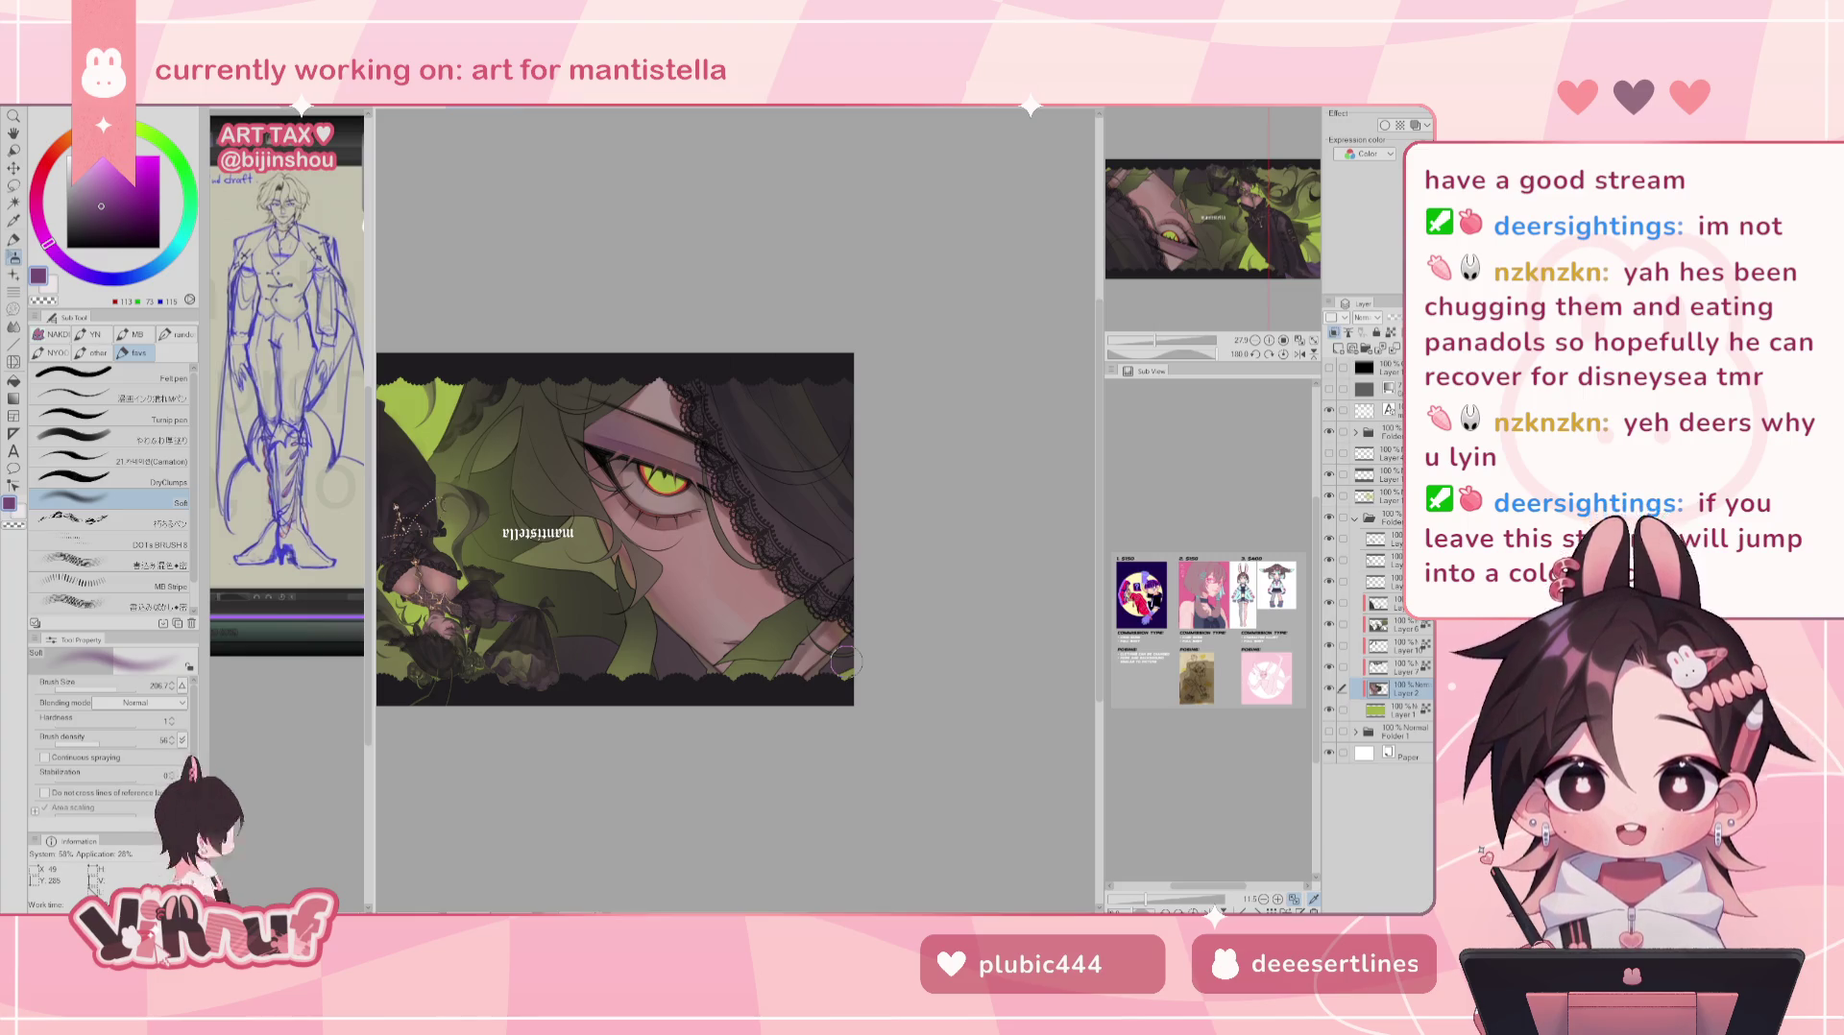
{"action": "left_click", "coordinate": [96, 438]}
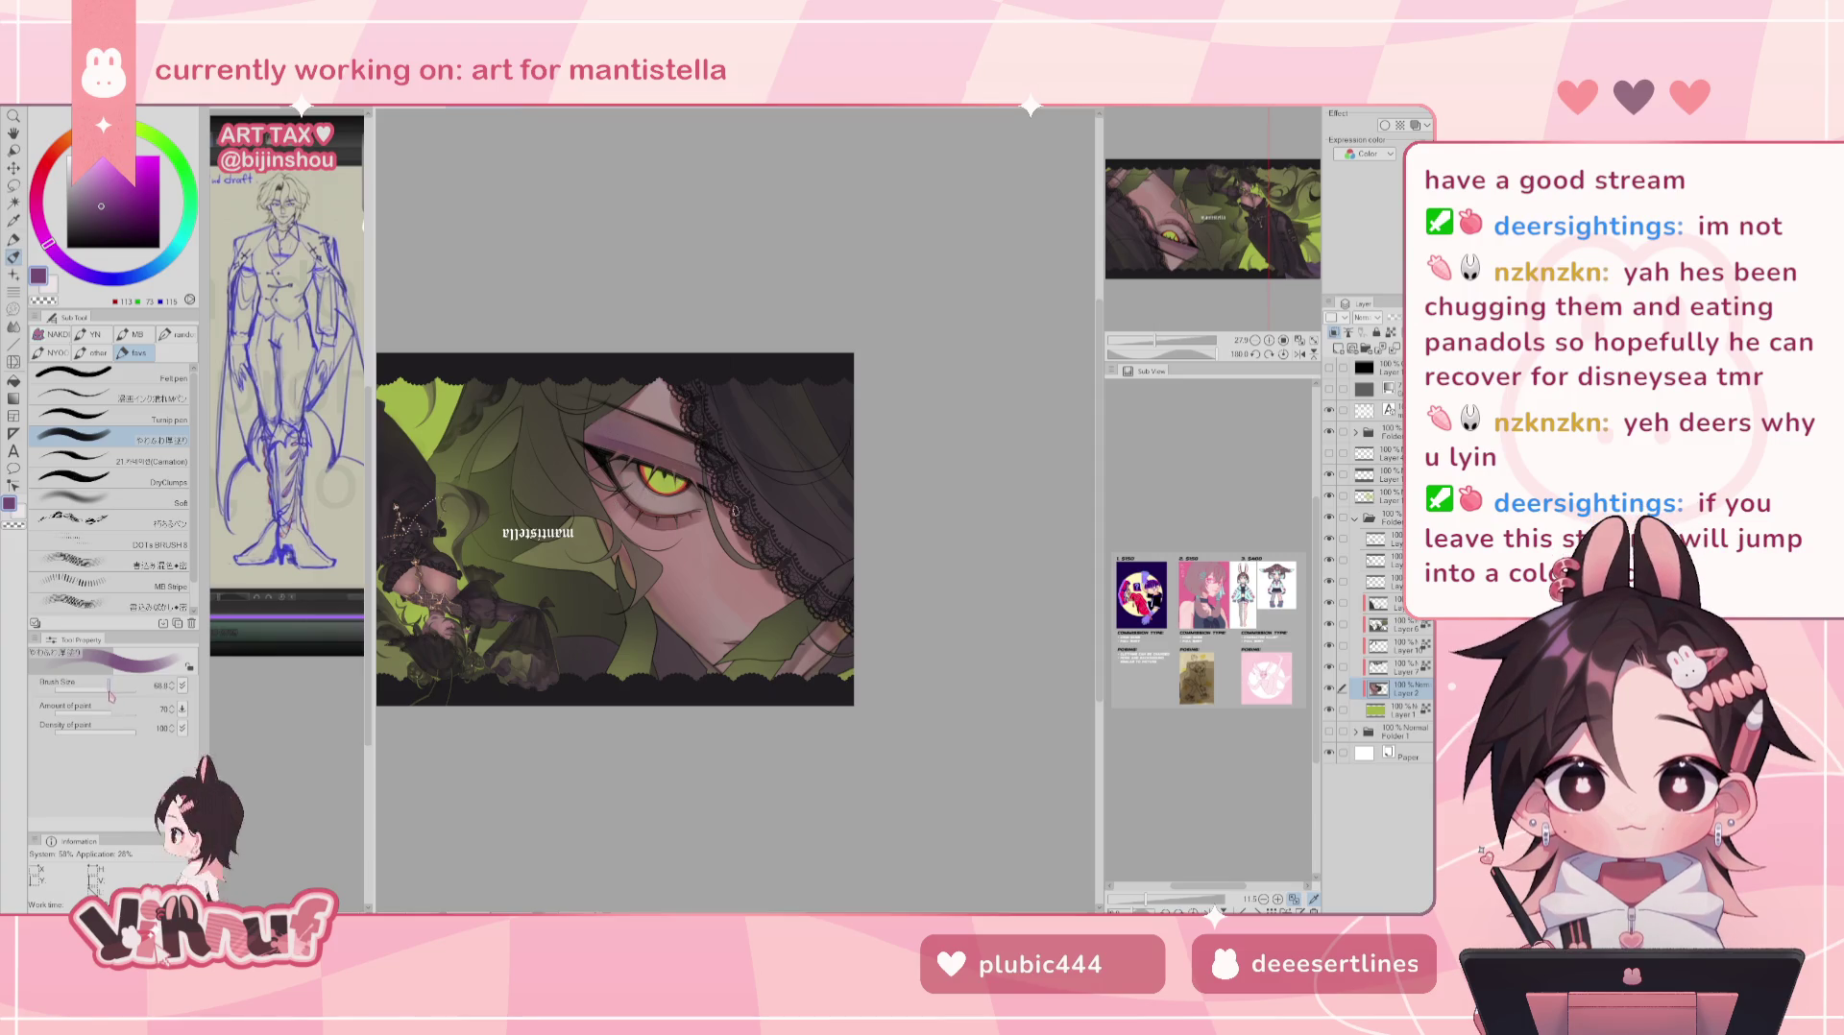
{"action": "left_click_drag", "start_coordinate": [111, 692], "coordinate": [106, 691]}
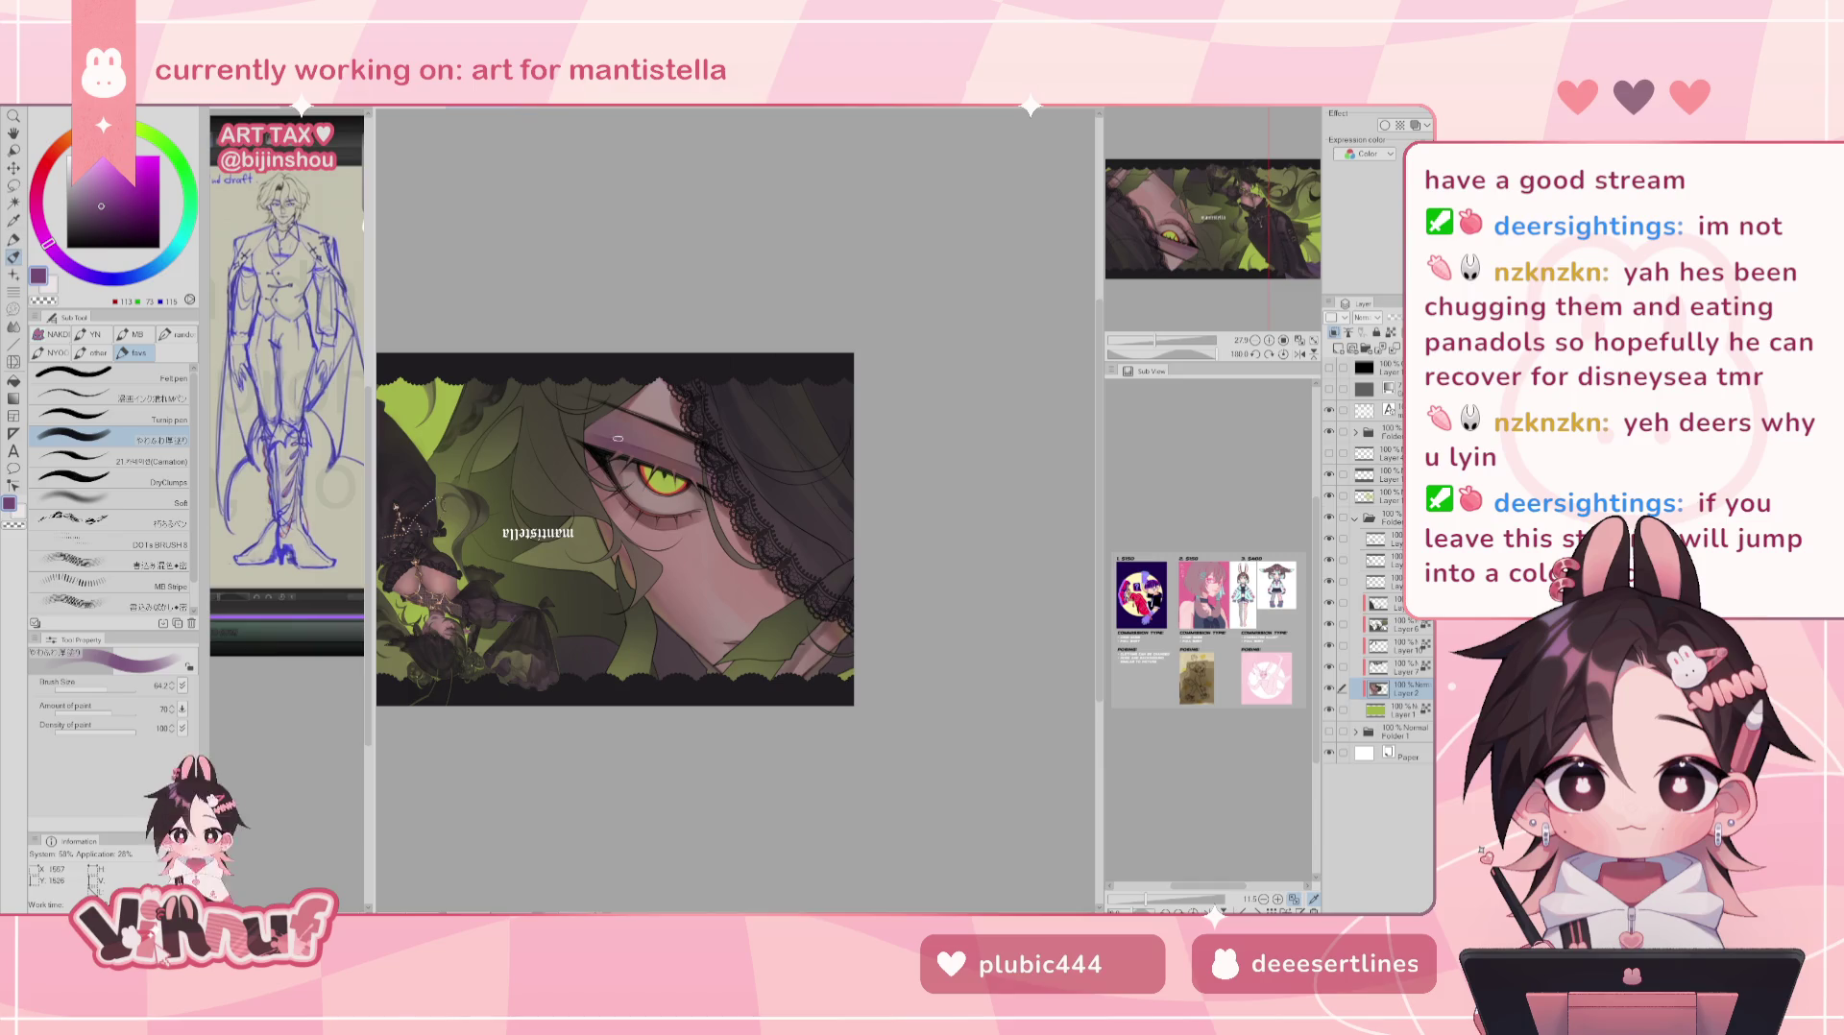
{"action": "left_click_drag", "start_coordinate": [618, 438], "coordinate": [735, 509]}
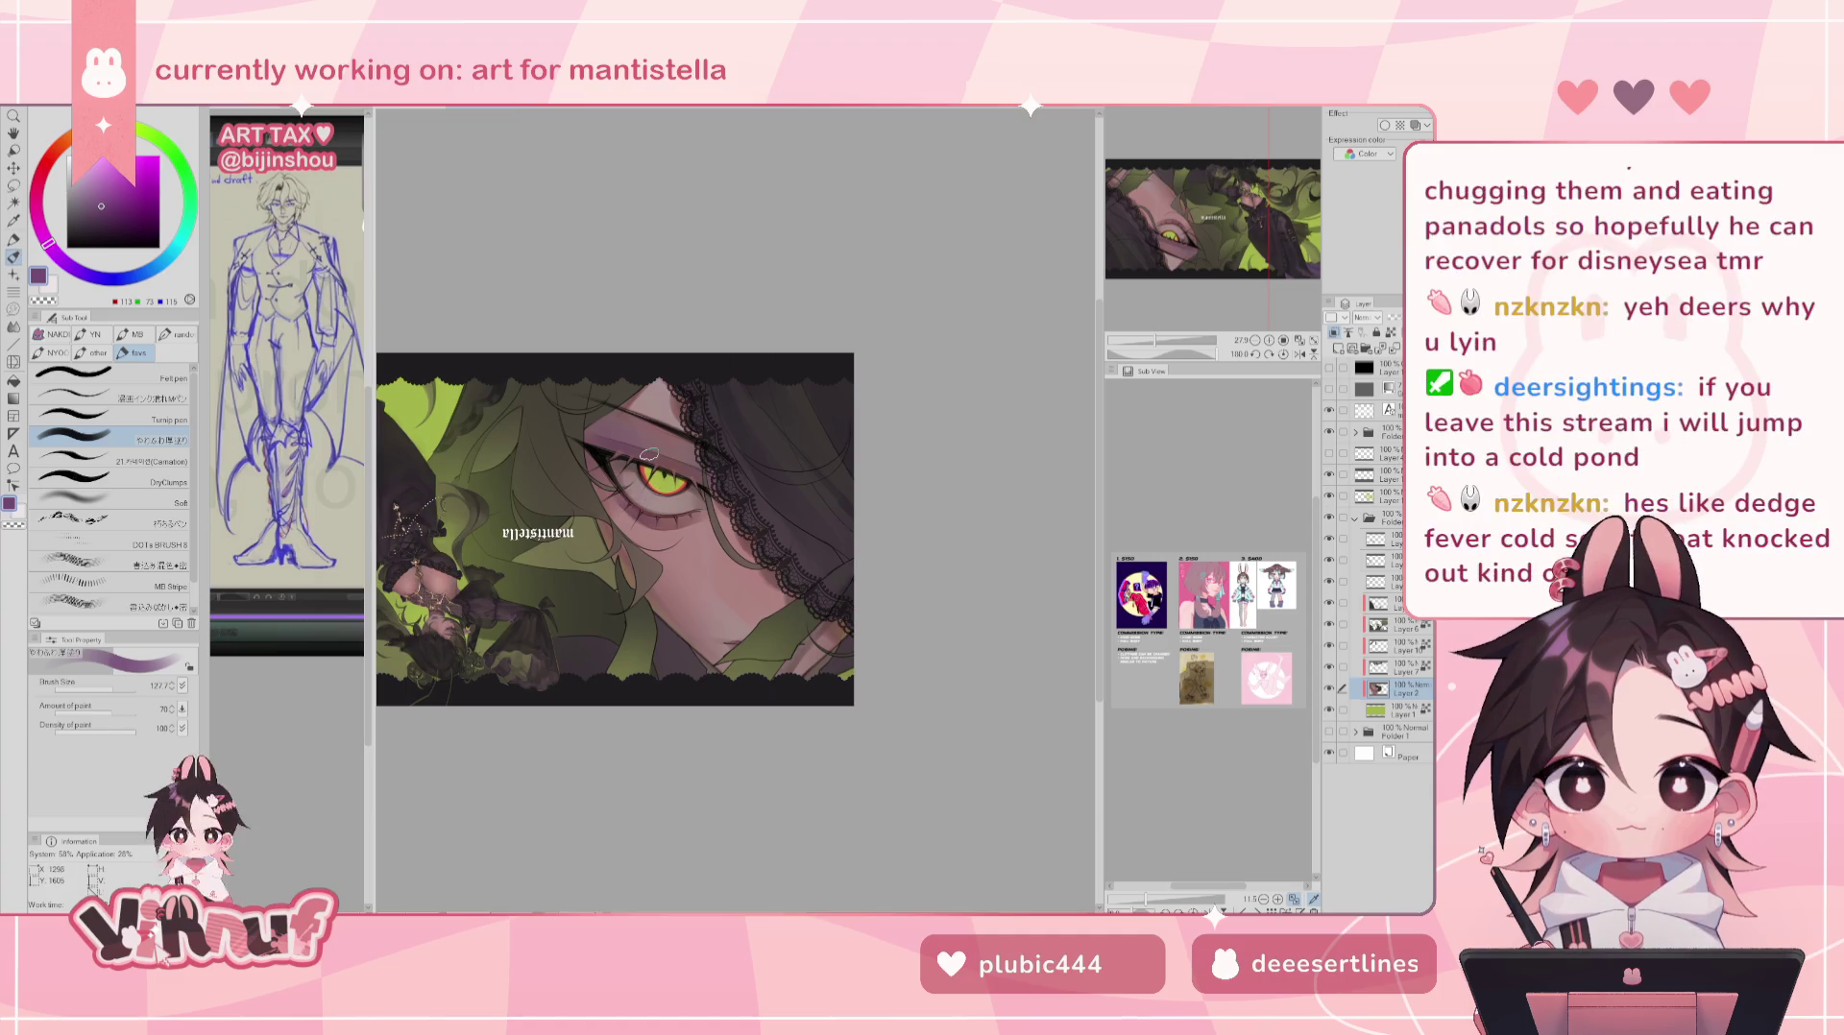
{"action": "left_click_drag", "start_coordinate": [1158, 342], "coordinate": [1157, 342]}
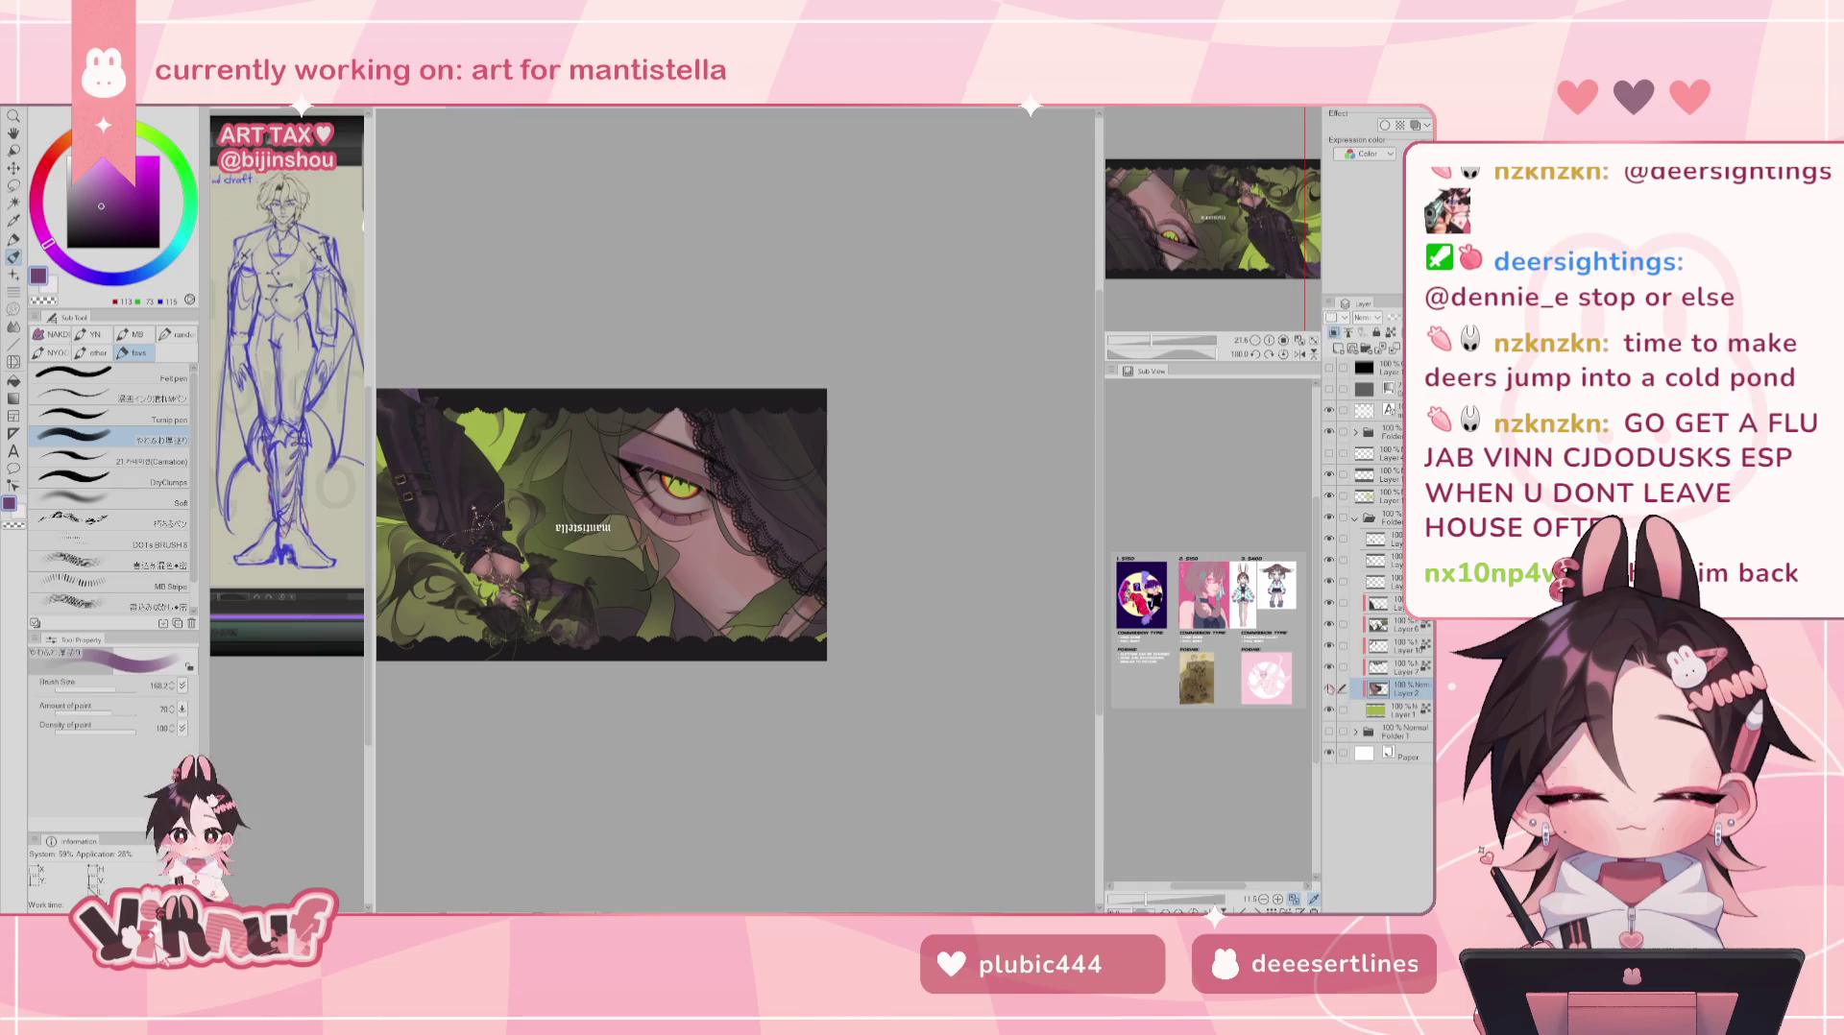
{"action": "left_click", "coordinate": [1329, 688]}
{"action": "left_click", "coordinate": [1329, 689]}
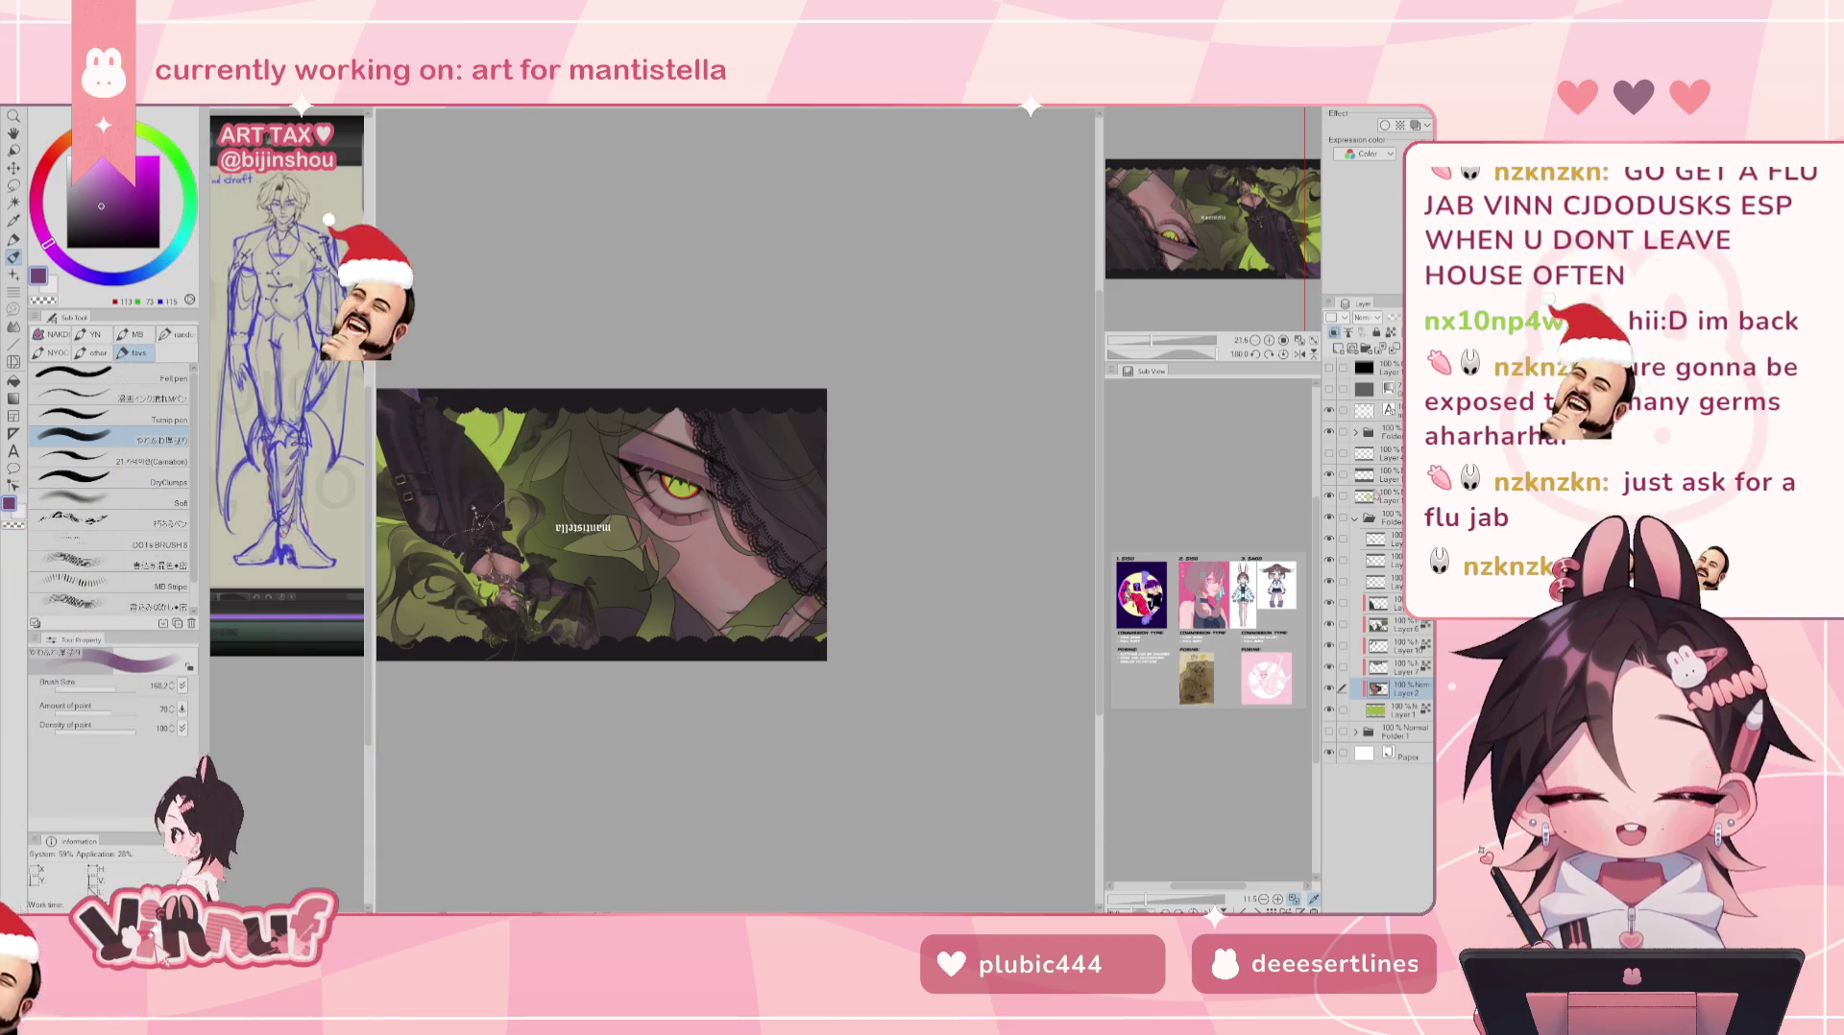
{"action": "left_click_drag", "start_coordinate": [1157, 341], "coordinate": [1156, 342]}
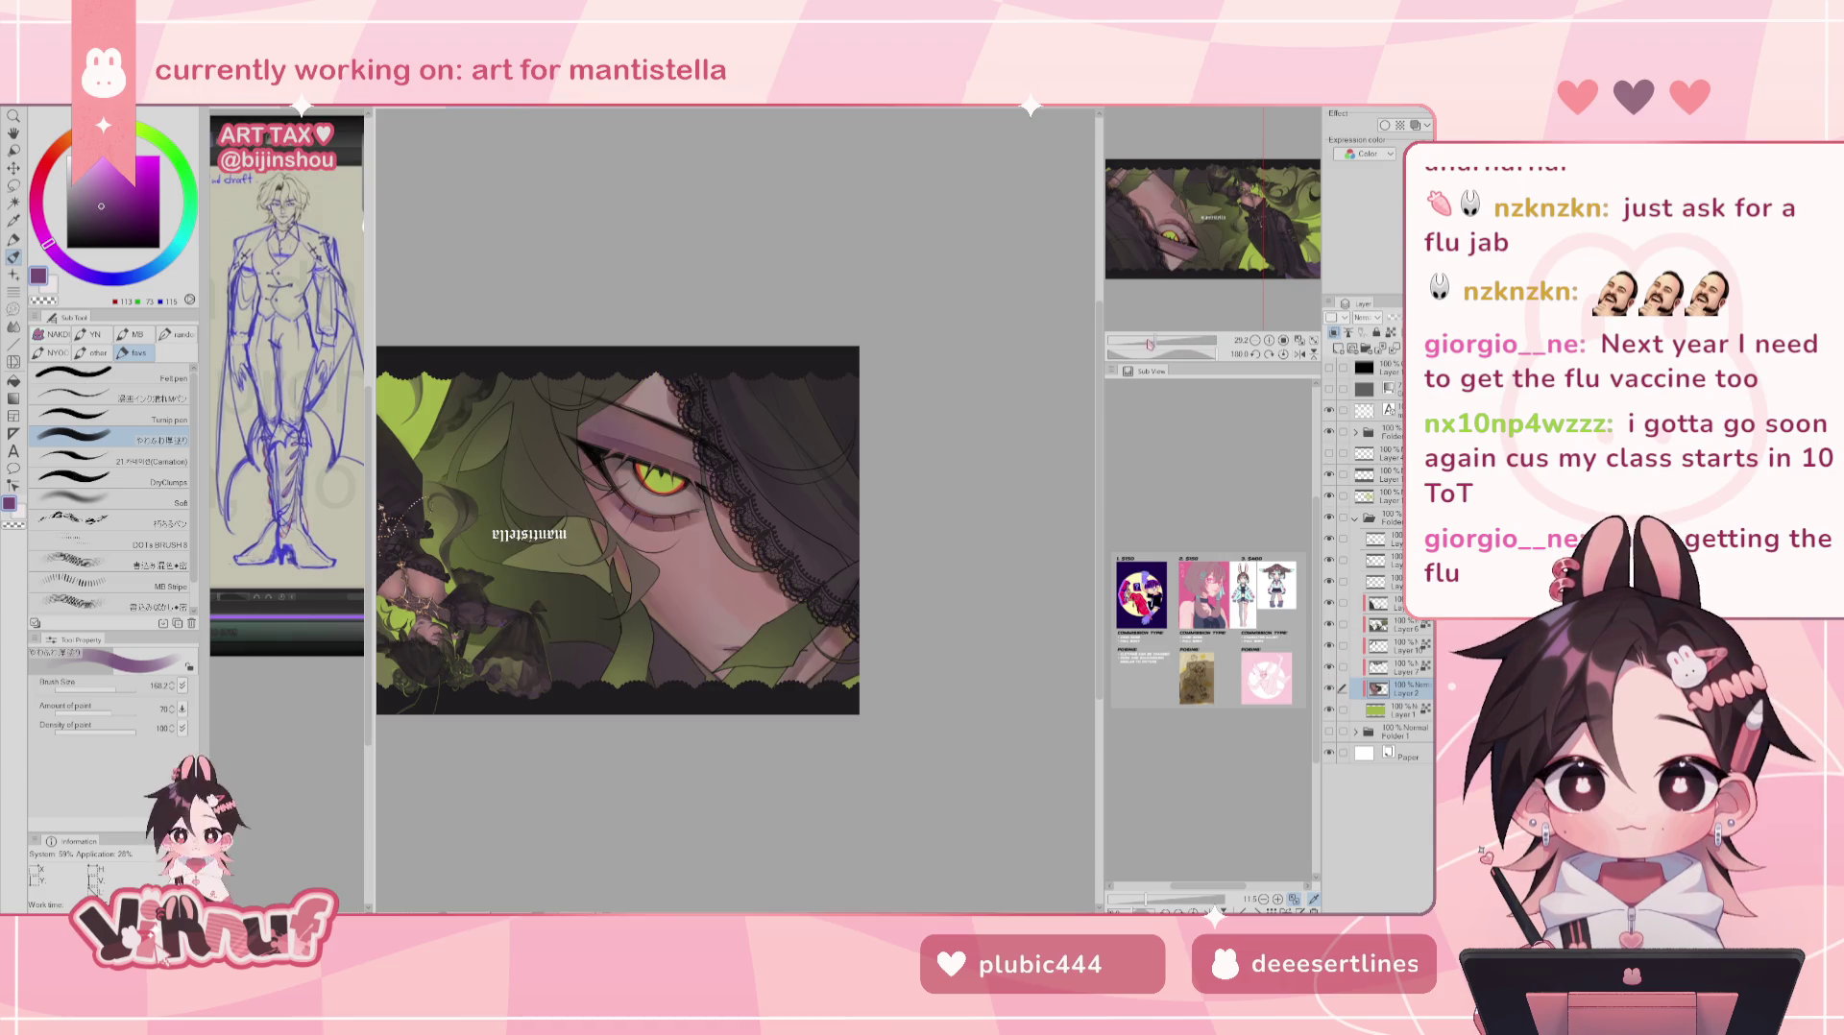
- Pick a muted reddish-brown colour and set the brush size to 45.5
{"action": "left_click_drag", "start_coordinate": [1162, 342], "coordinate": [1156, 344]}
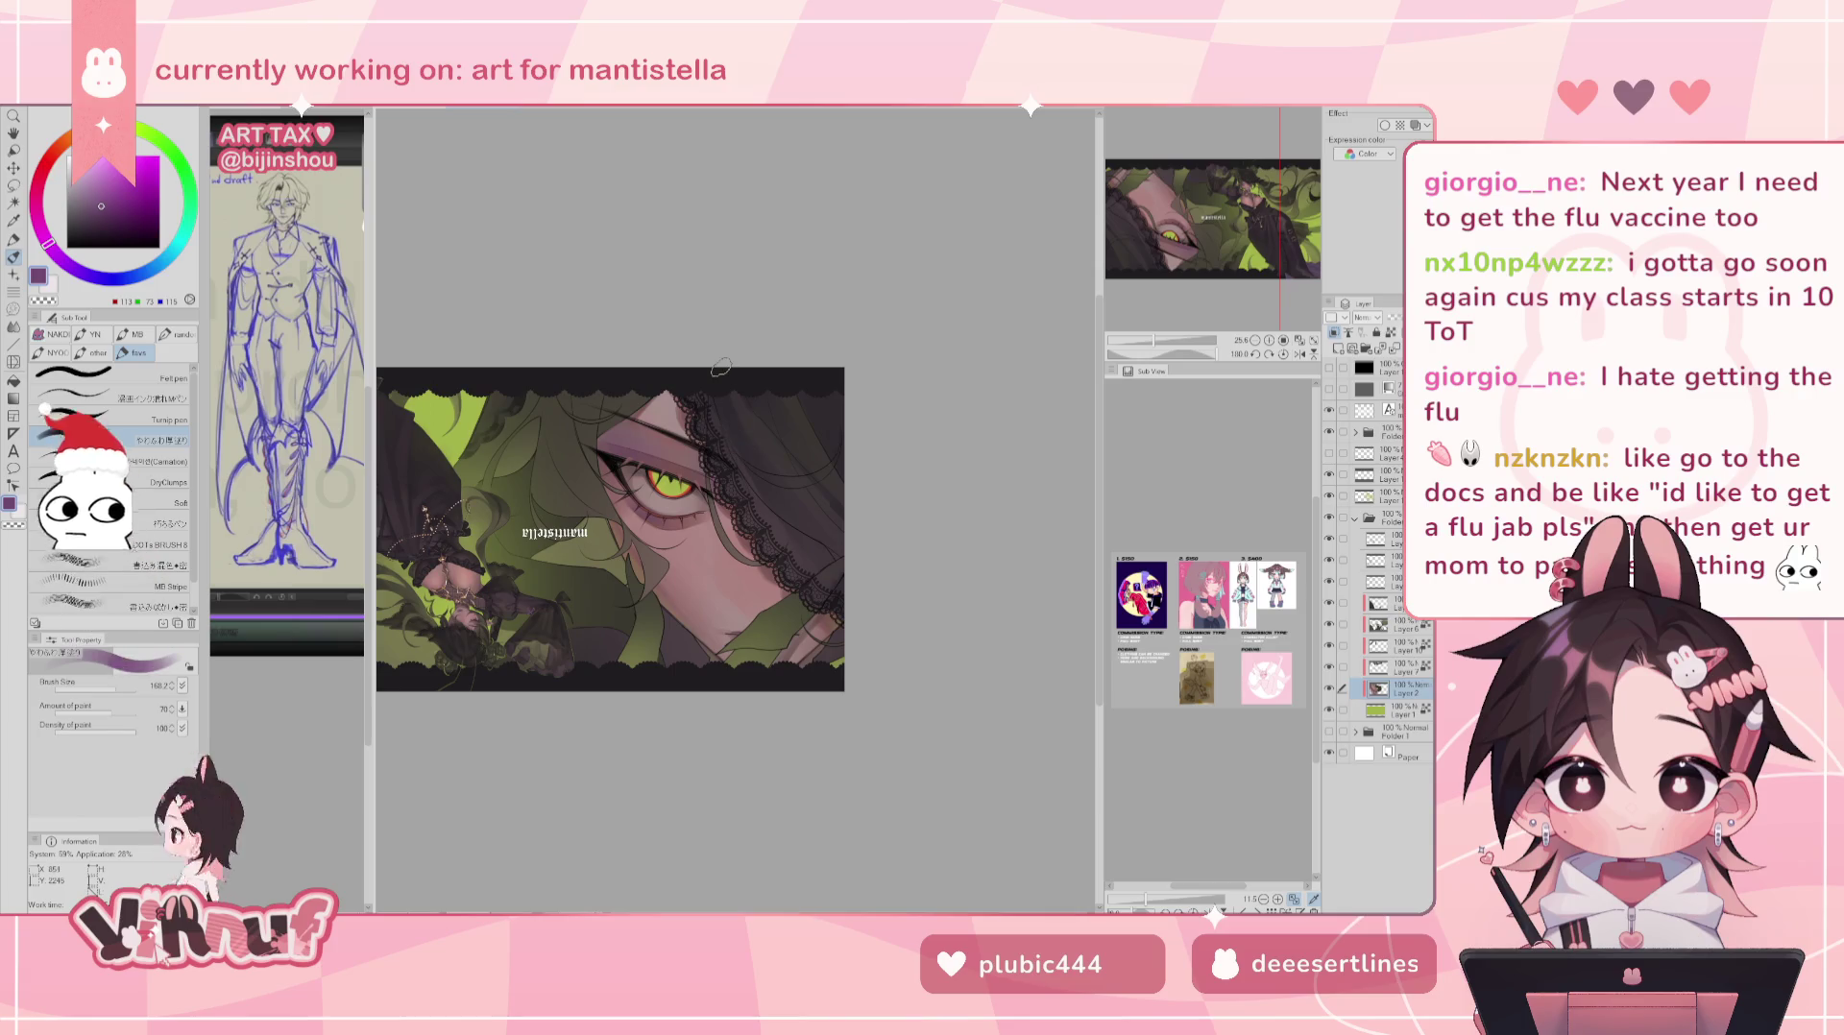
{"action": "left_click", "coordinate": [684, 490], "text": "alt"}
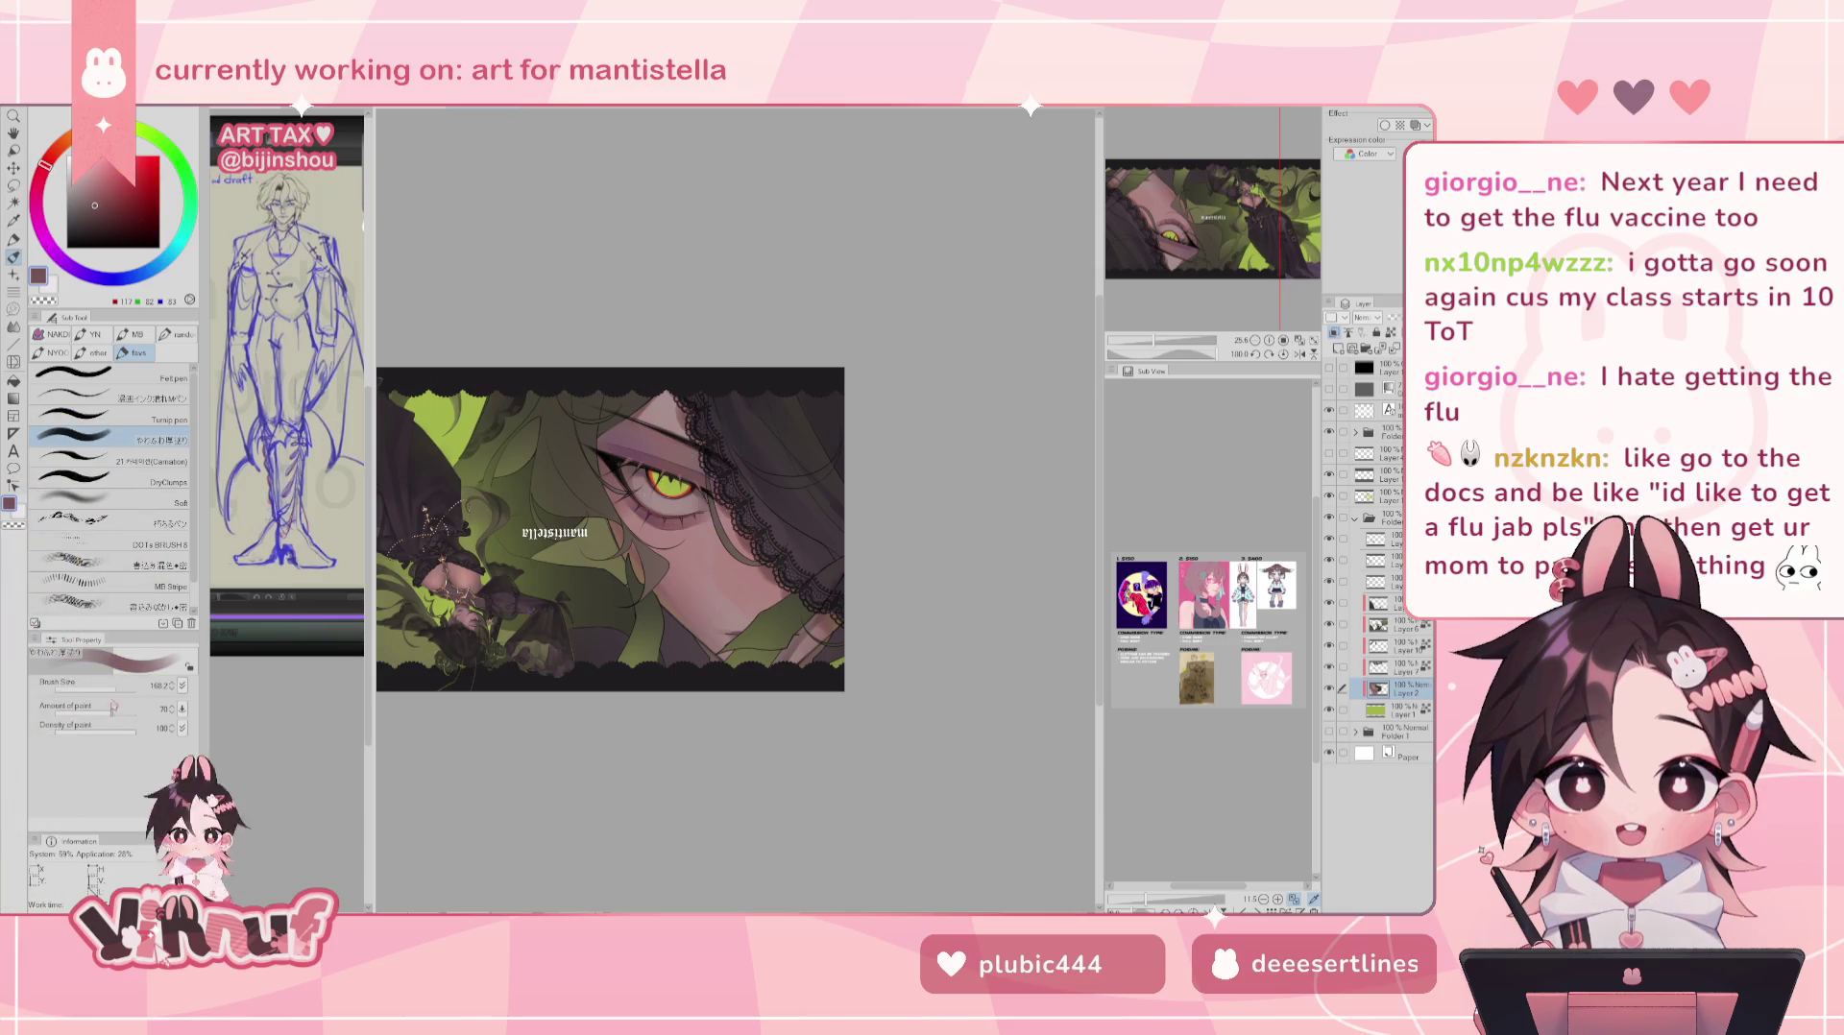
{"action": "left_click_drag", "start_coordinate": [108, 690], "coordinate": [101, 689]}
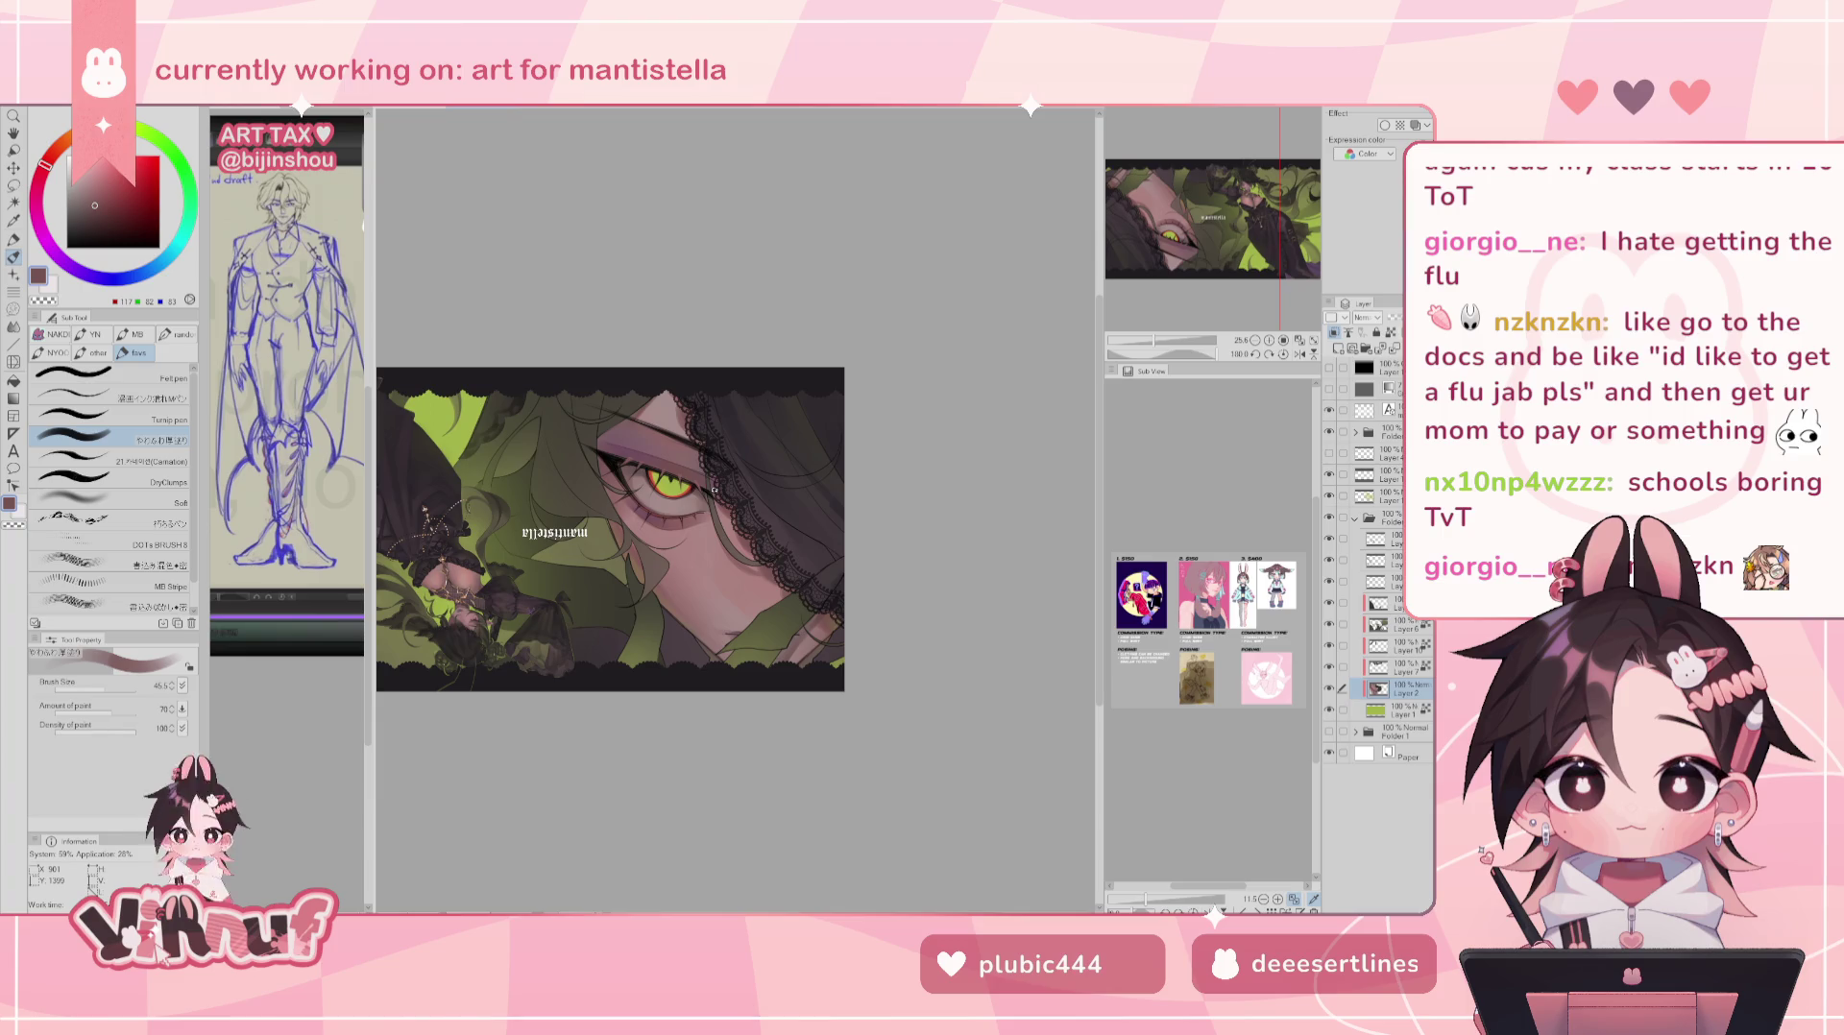
{"action": "left_click", "coordinate": [118, 688]}
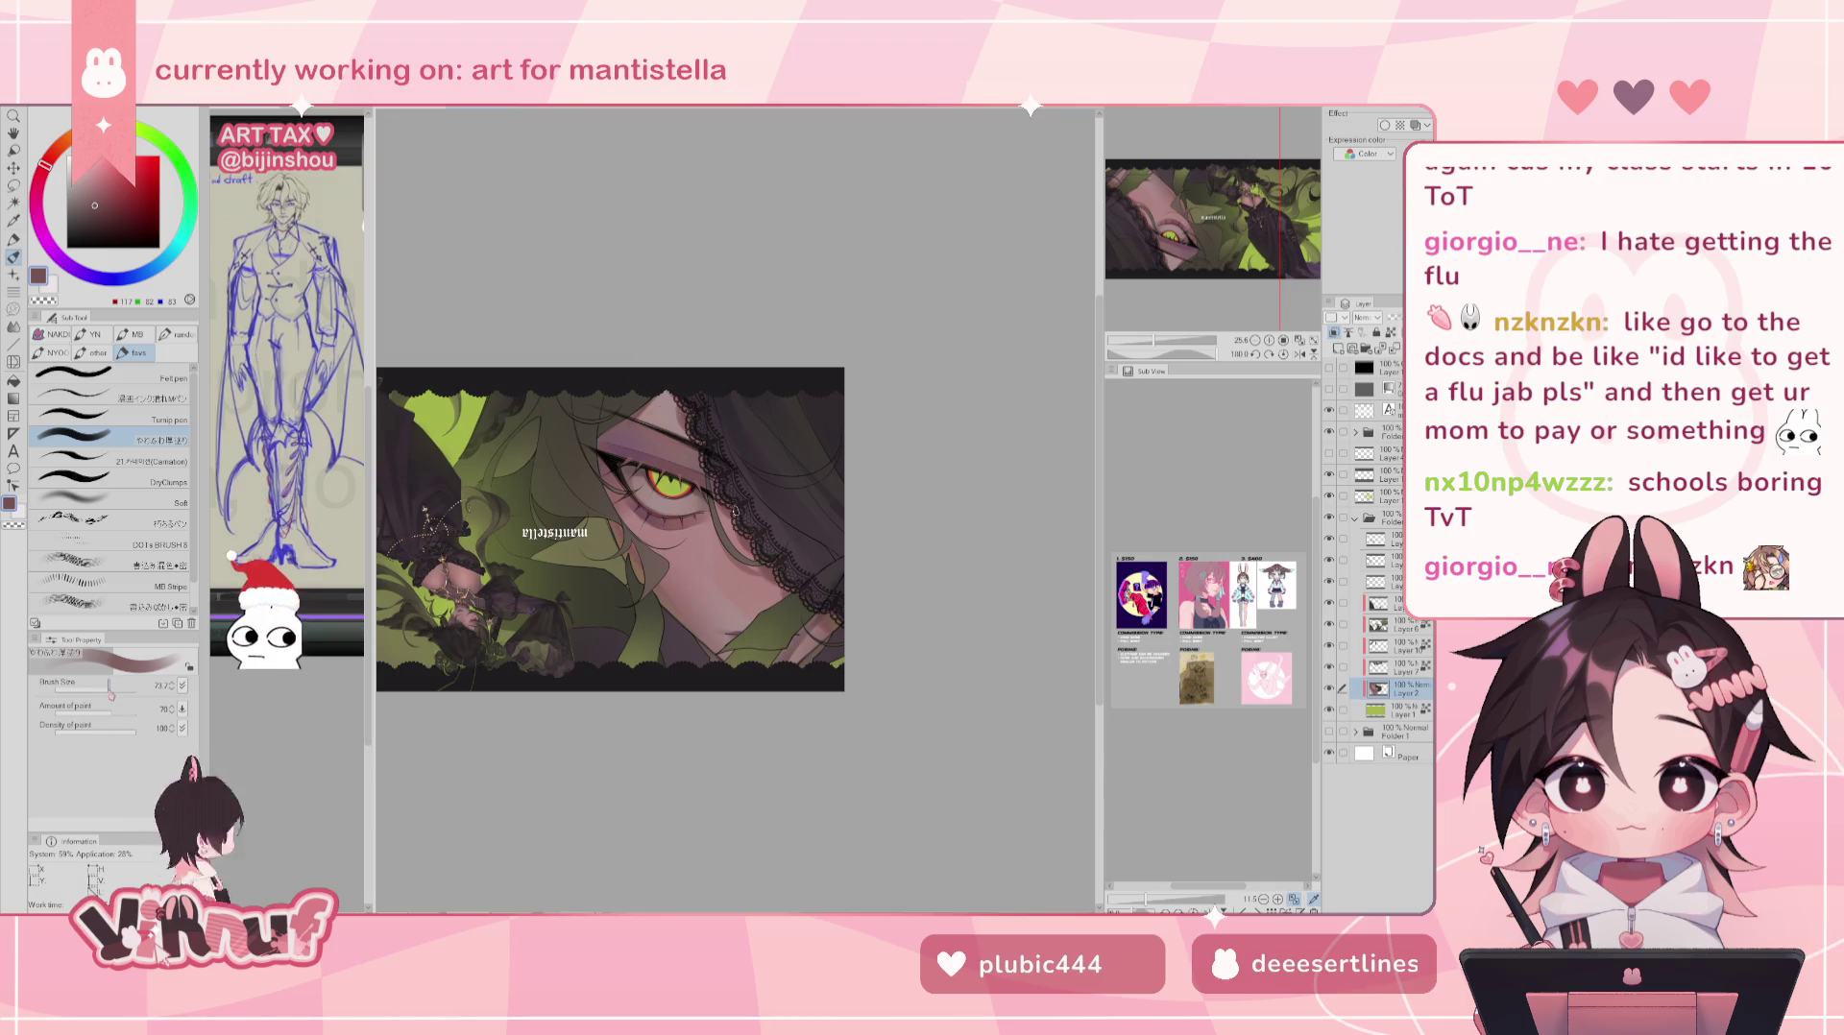
{"action": "left_click", "coordinate": [110, 688]}
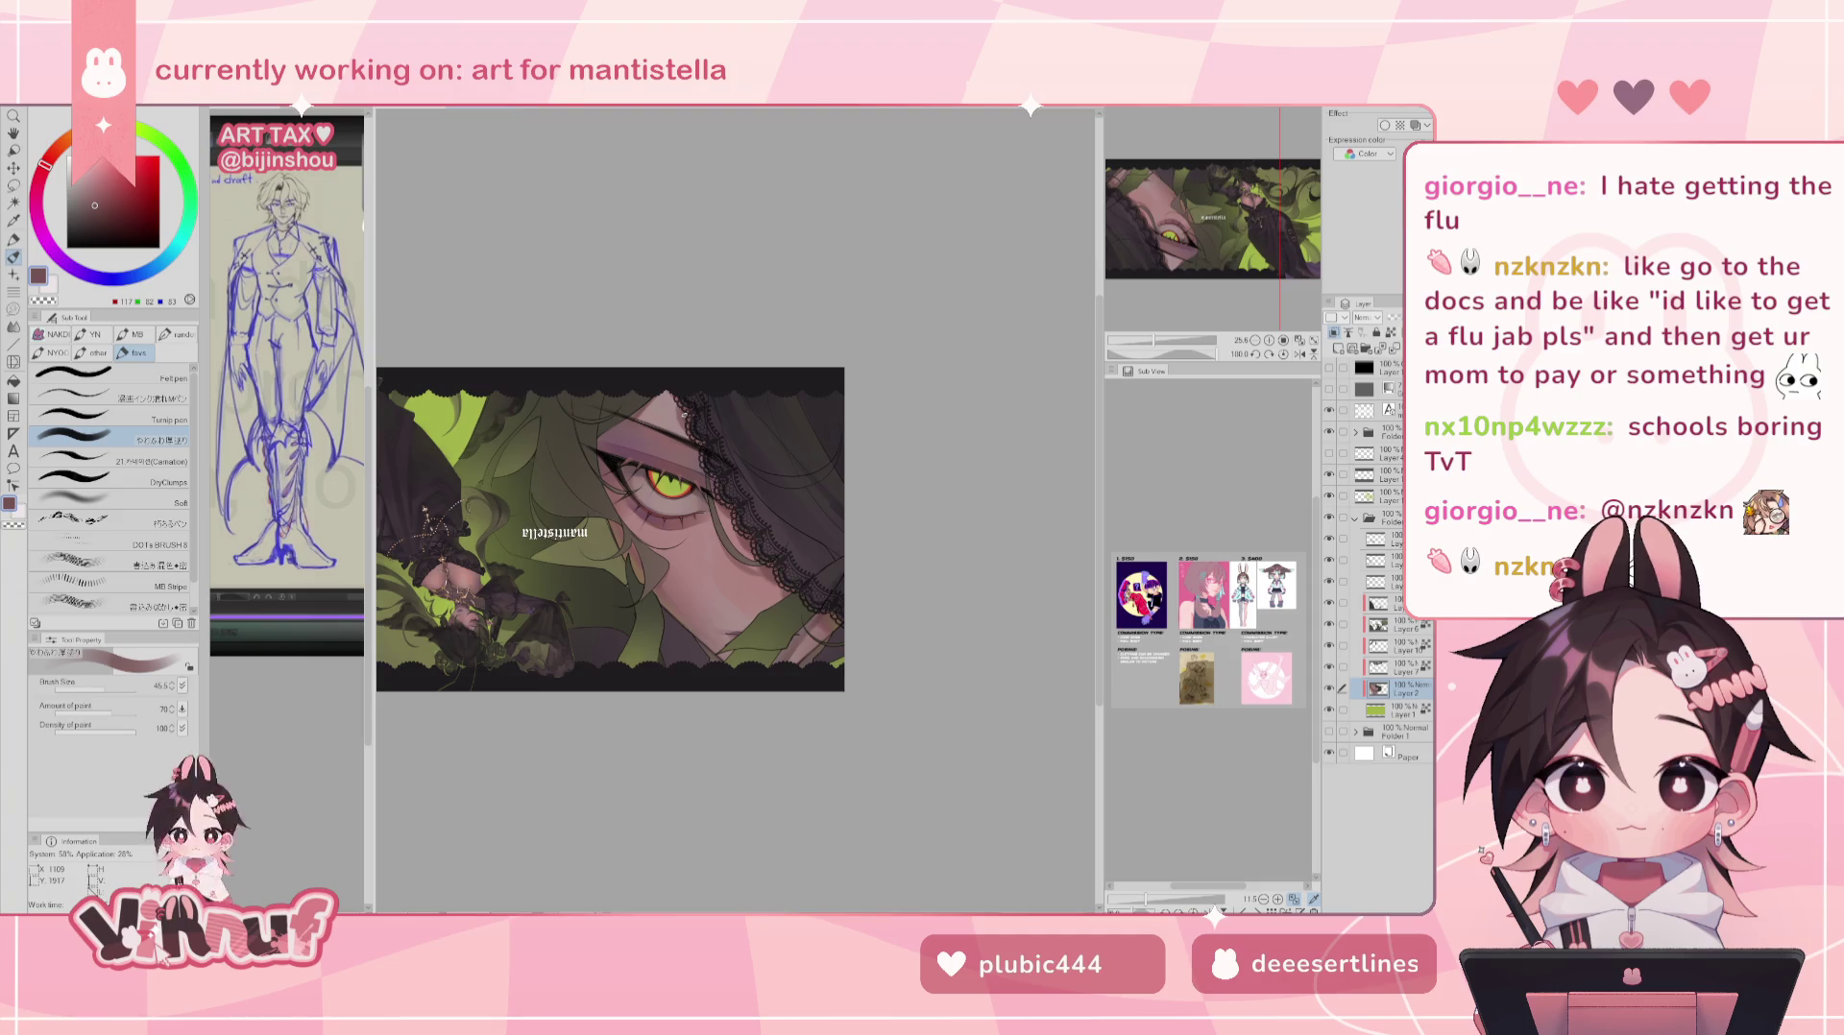
- Preview by toggling layer visibility off and on, and raise the brush size to about 272
{"action": "left_click", "coordinate": [1330, 689]}
{"action": "left_click", "coordinate": [1329, 689]}
{"action": "left_click", "coordinate": [120, 684]}
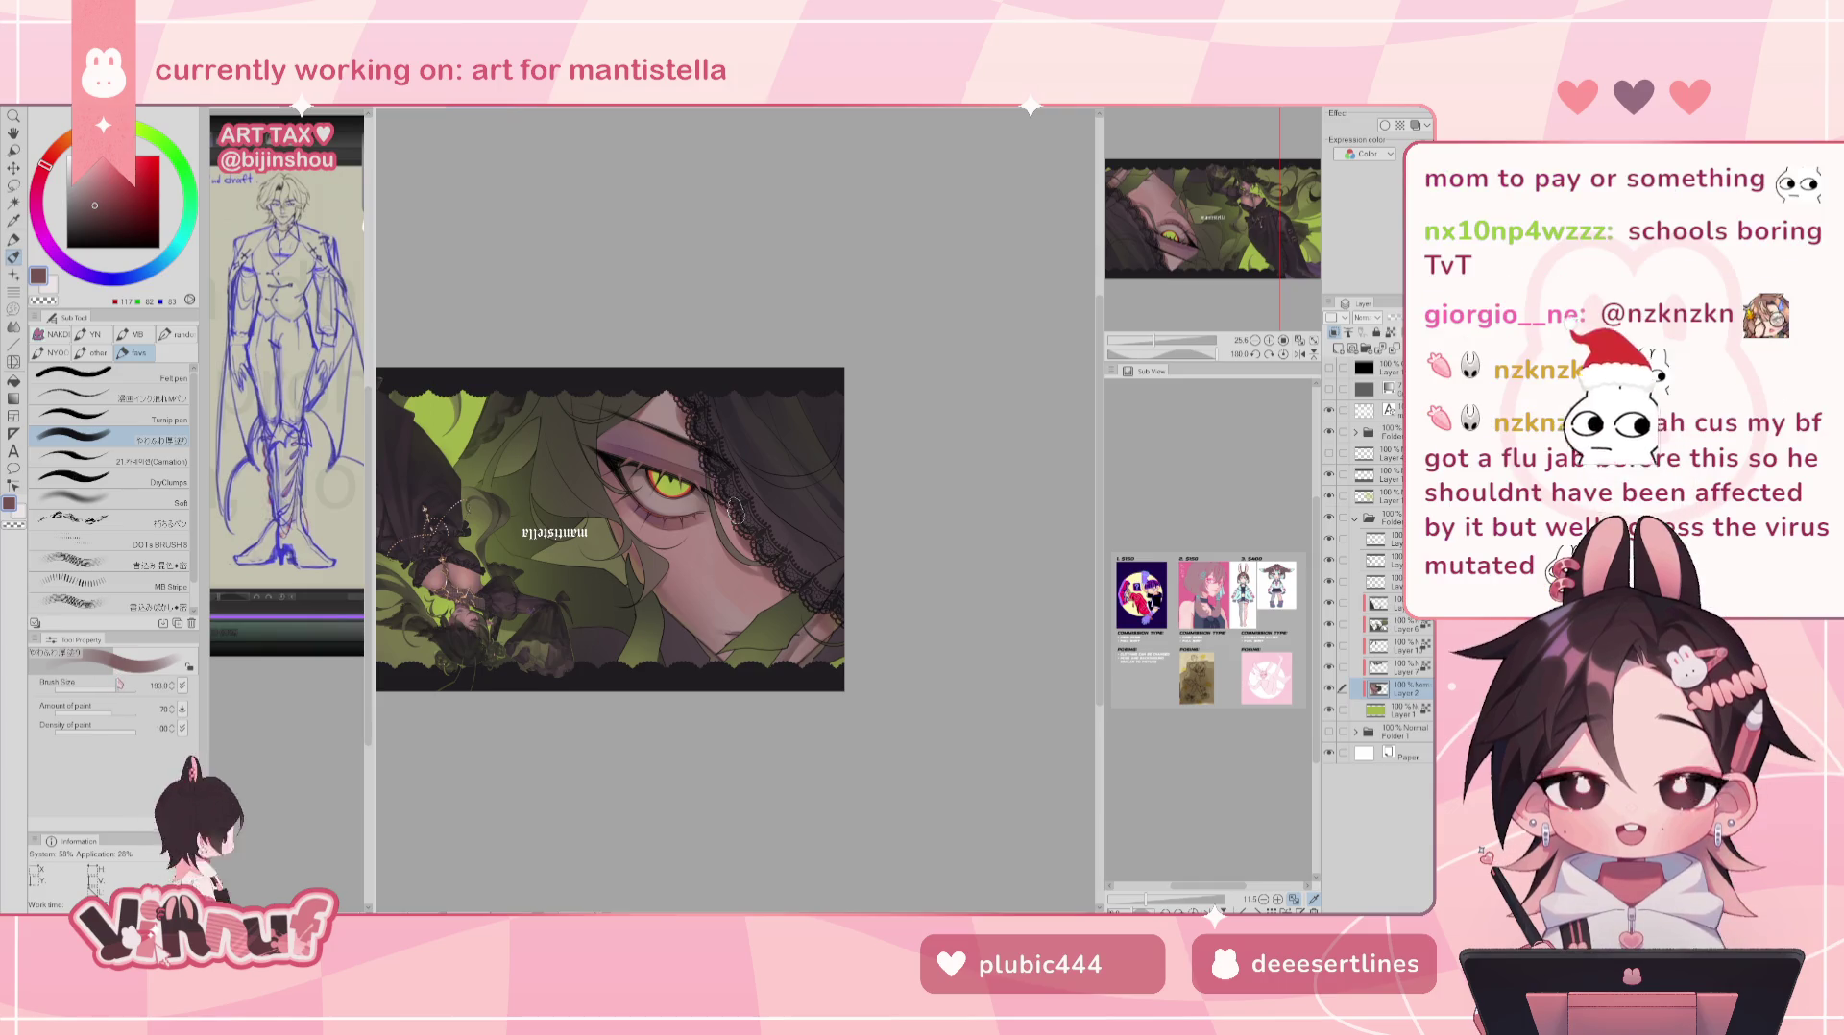
{"action": "left_click", "coordinate": [118, 683]}
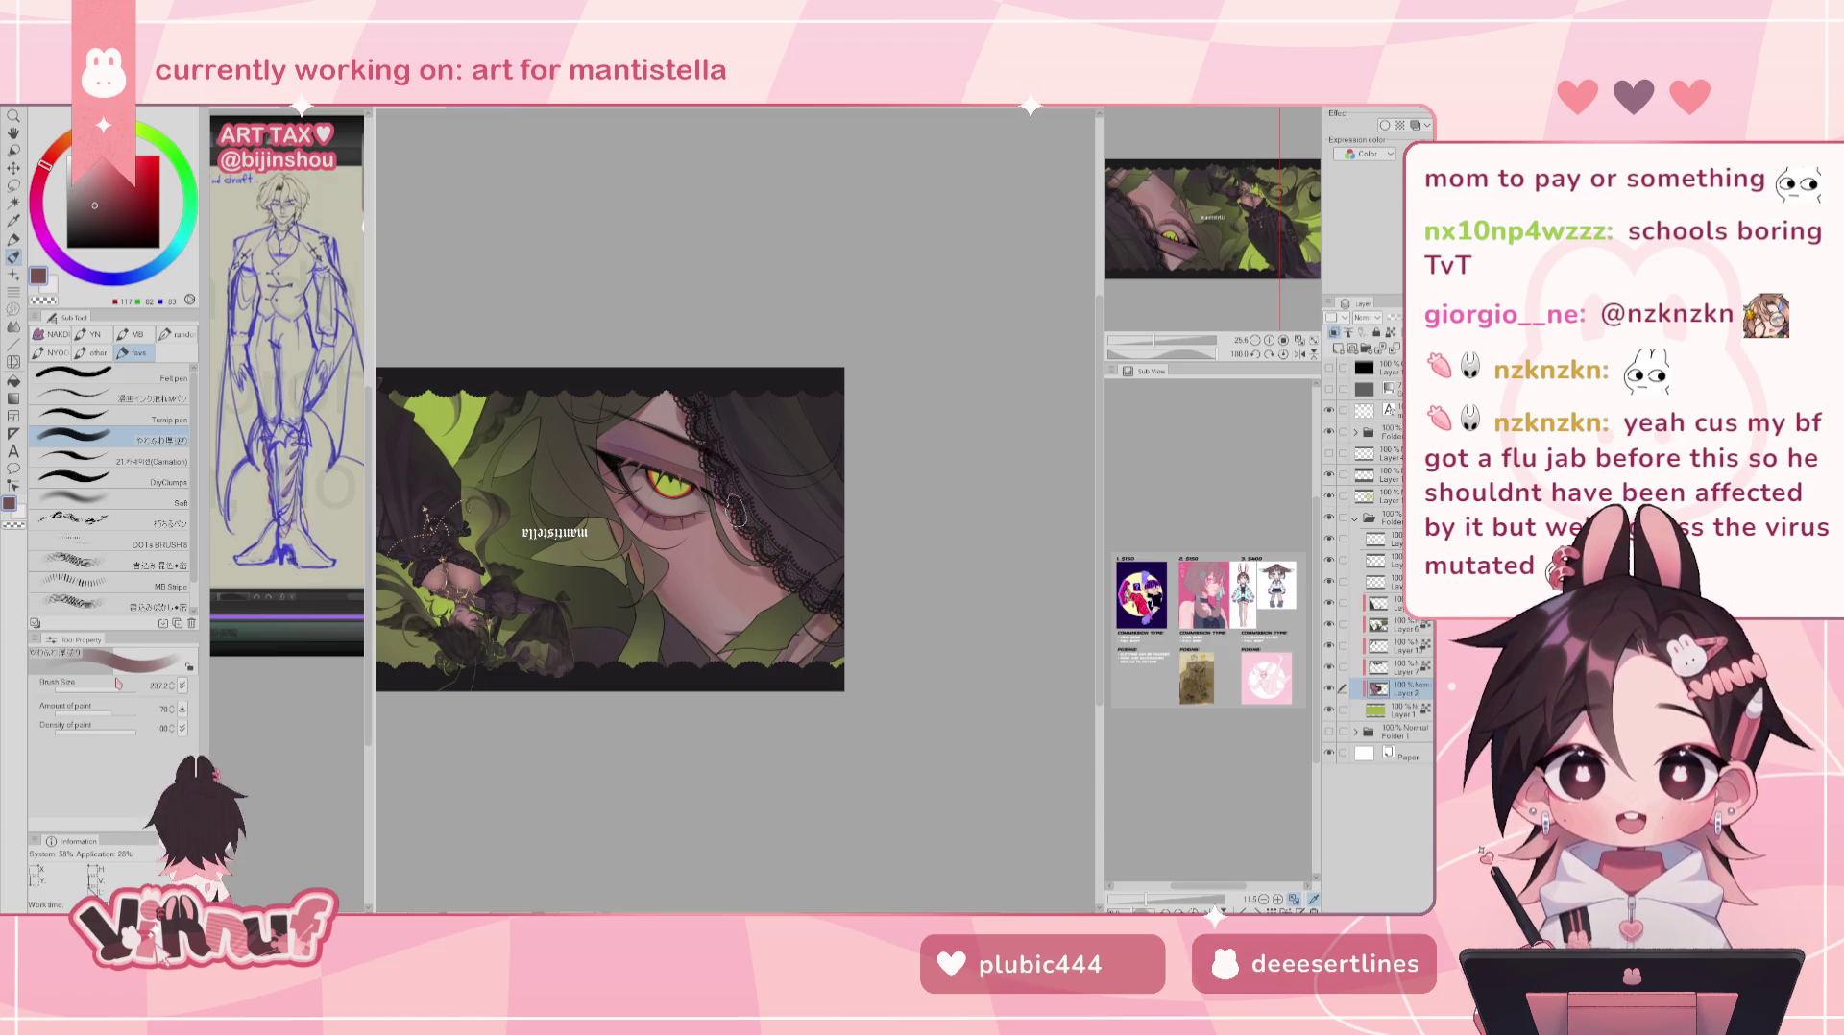
{"action": "left_click", "coordinate": [121, 685]}
{"action": "left_click_drag", "start_coordinate": [119, 687], "coordinate": [121, 688]}
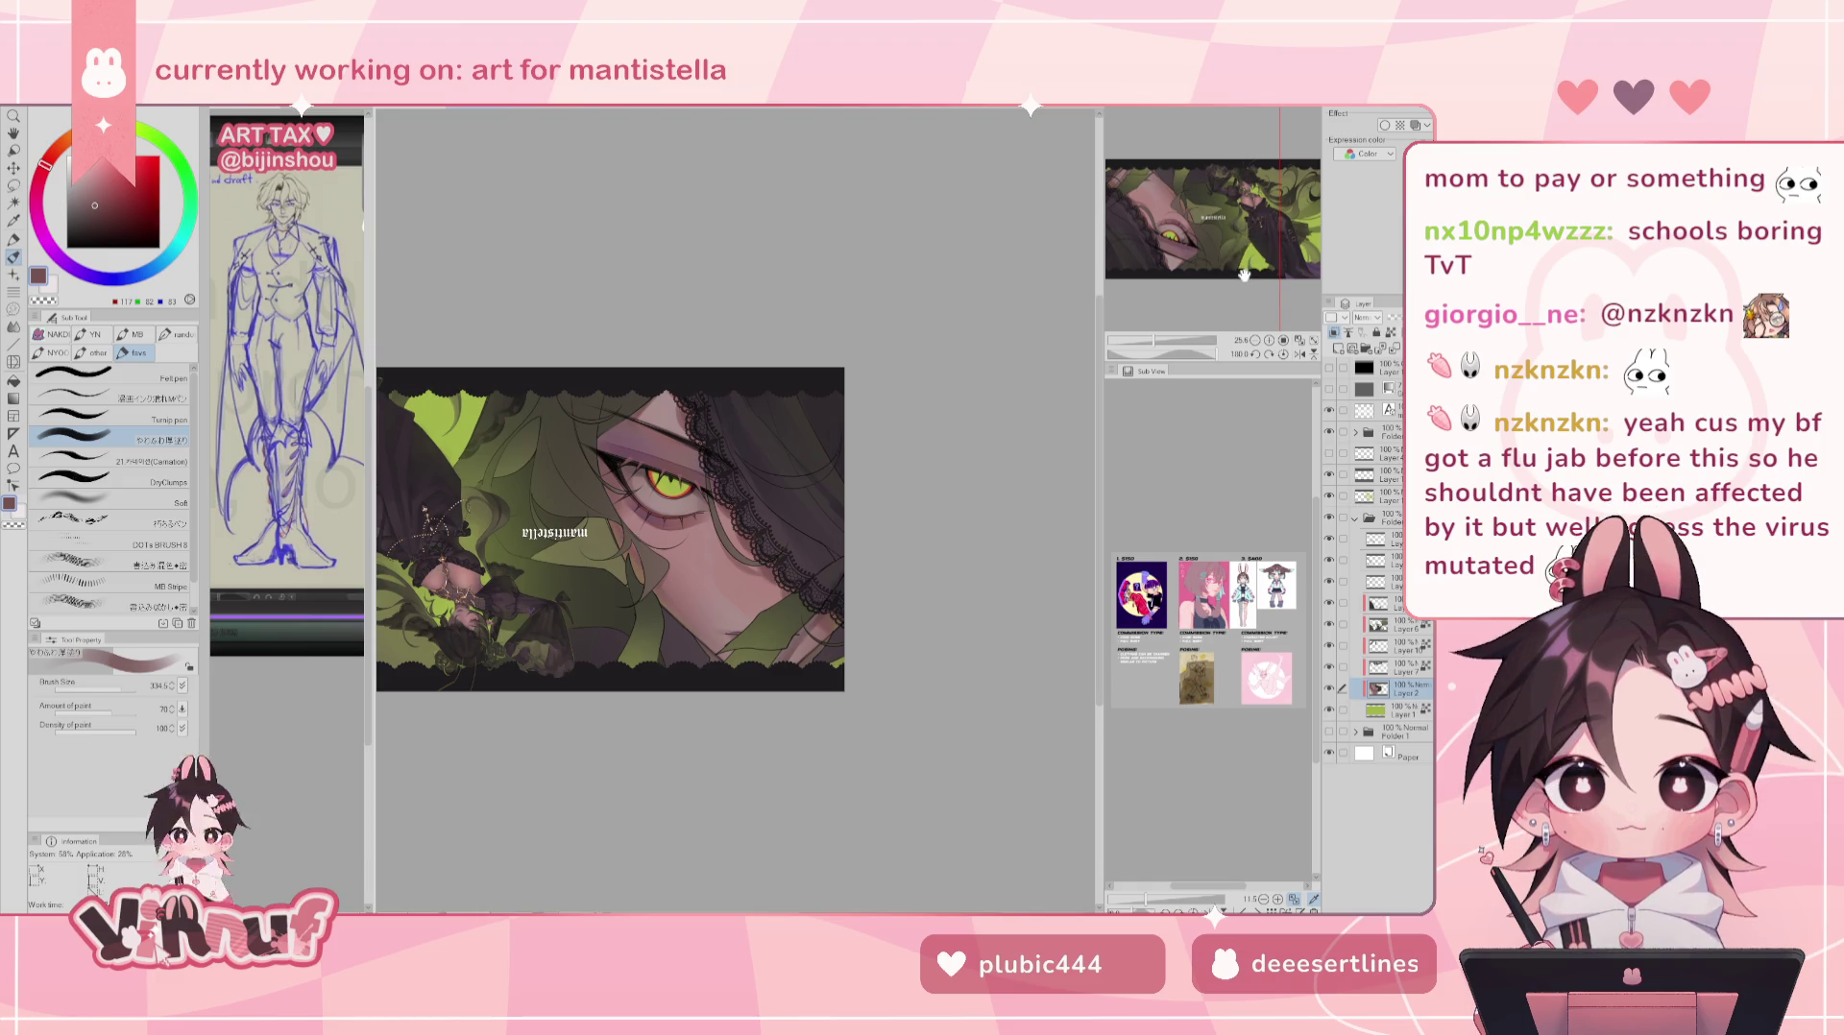
{"action": "left_click", "coordinate": [1329, 667]}
{"action": "left_click", "coordinate": [1329, 666]}
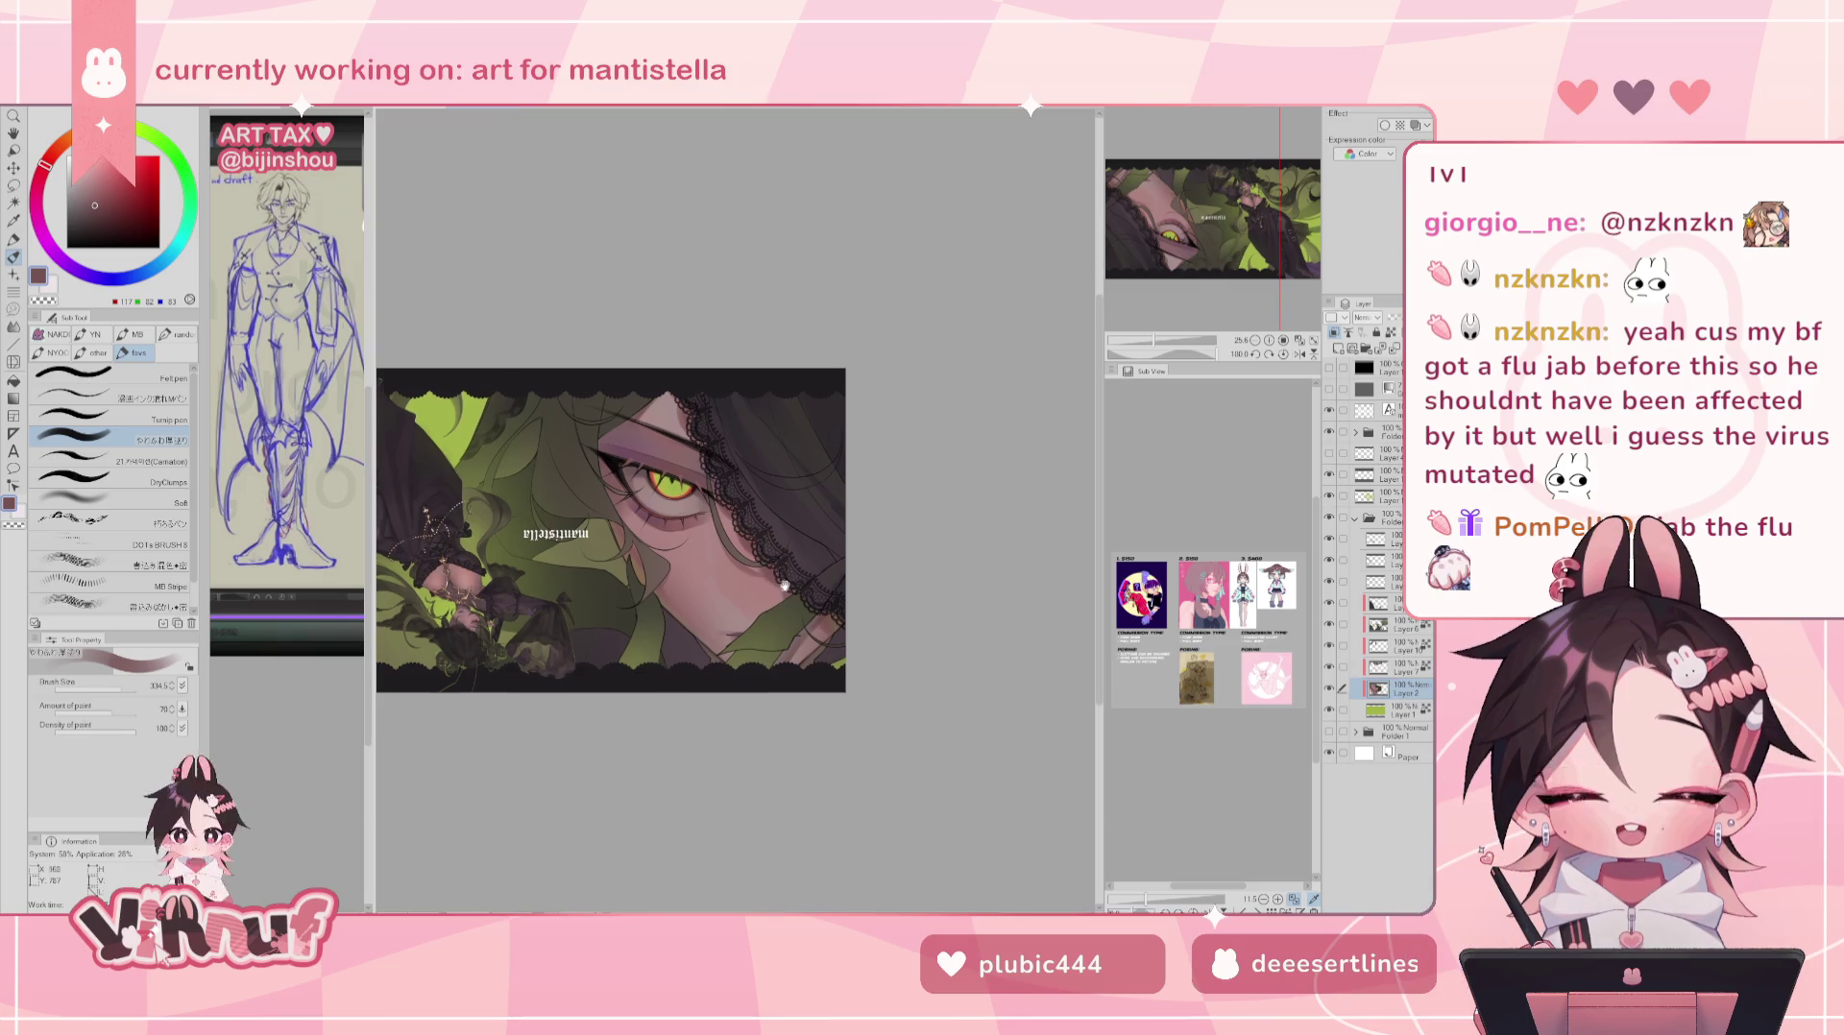
- Sample the near-black hair colour, then hide the dark left figure's layer to show the lime-green background
{"action": "left_click_drag", "start_coordinate": [1232, 261], "coordinate": [1262, 261]}
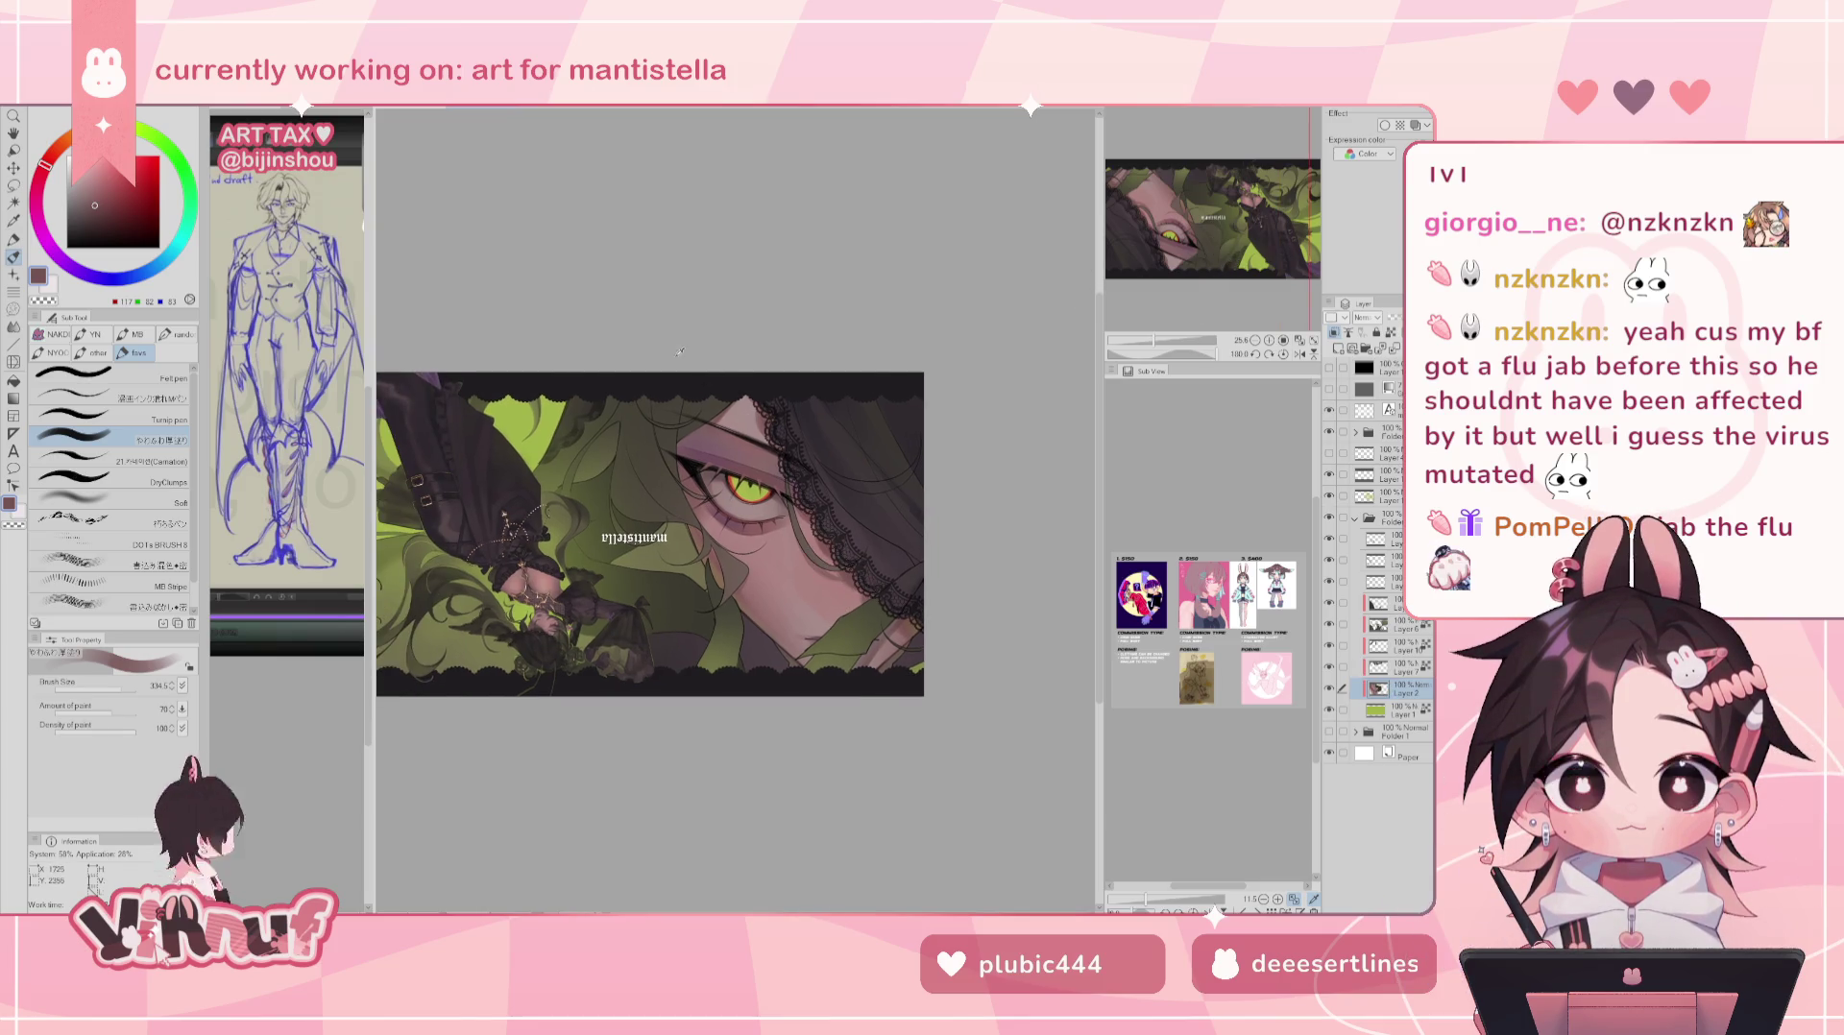
{"action": "left_click", "coordinate": [596, 406], "text": "alt"}
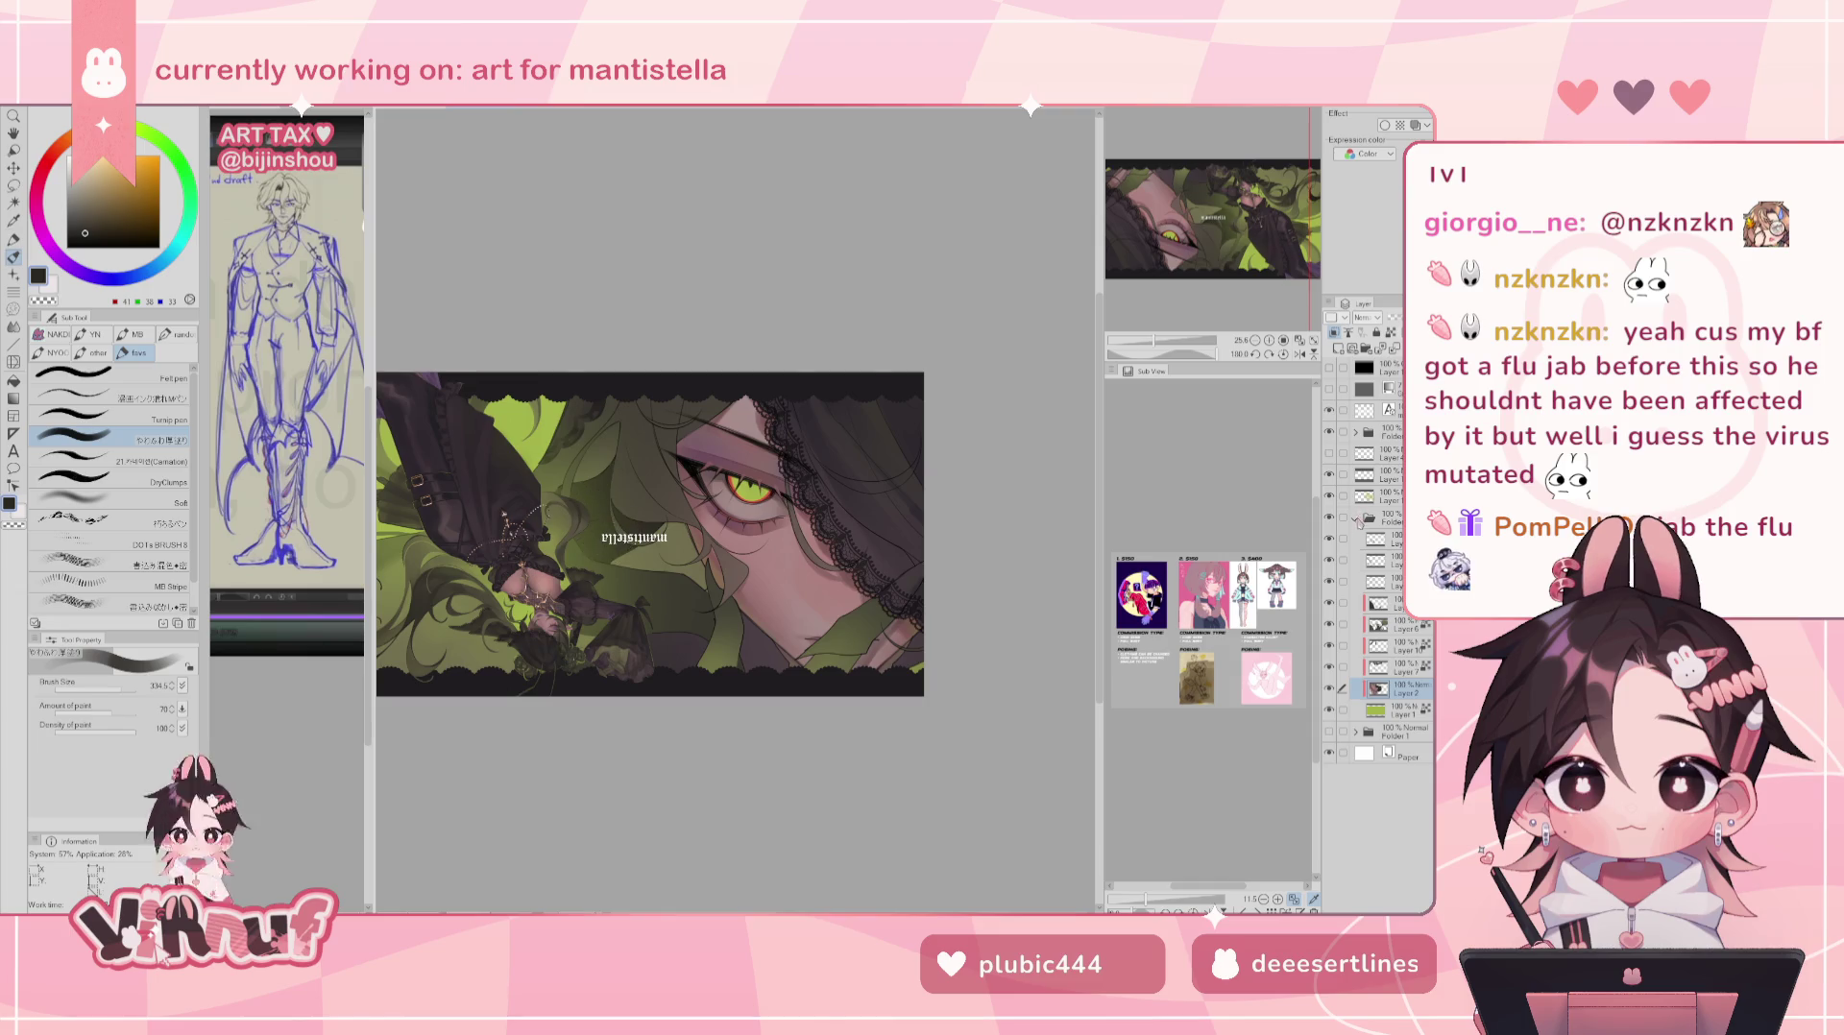
{"action": "left_click", "coordinate": [1331, 491]}
{"action": "left_click", "coordinate": [1330, 491]}
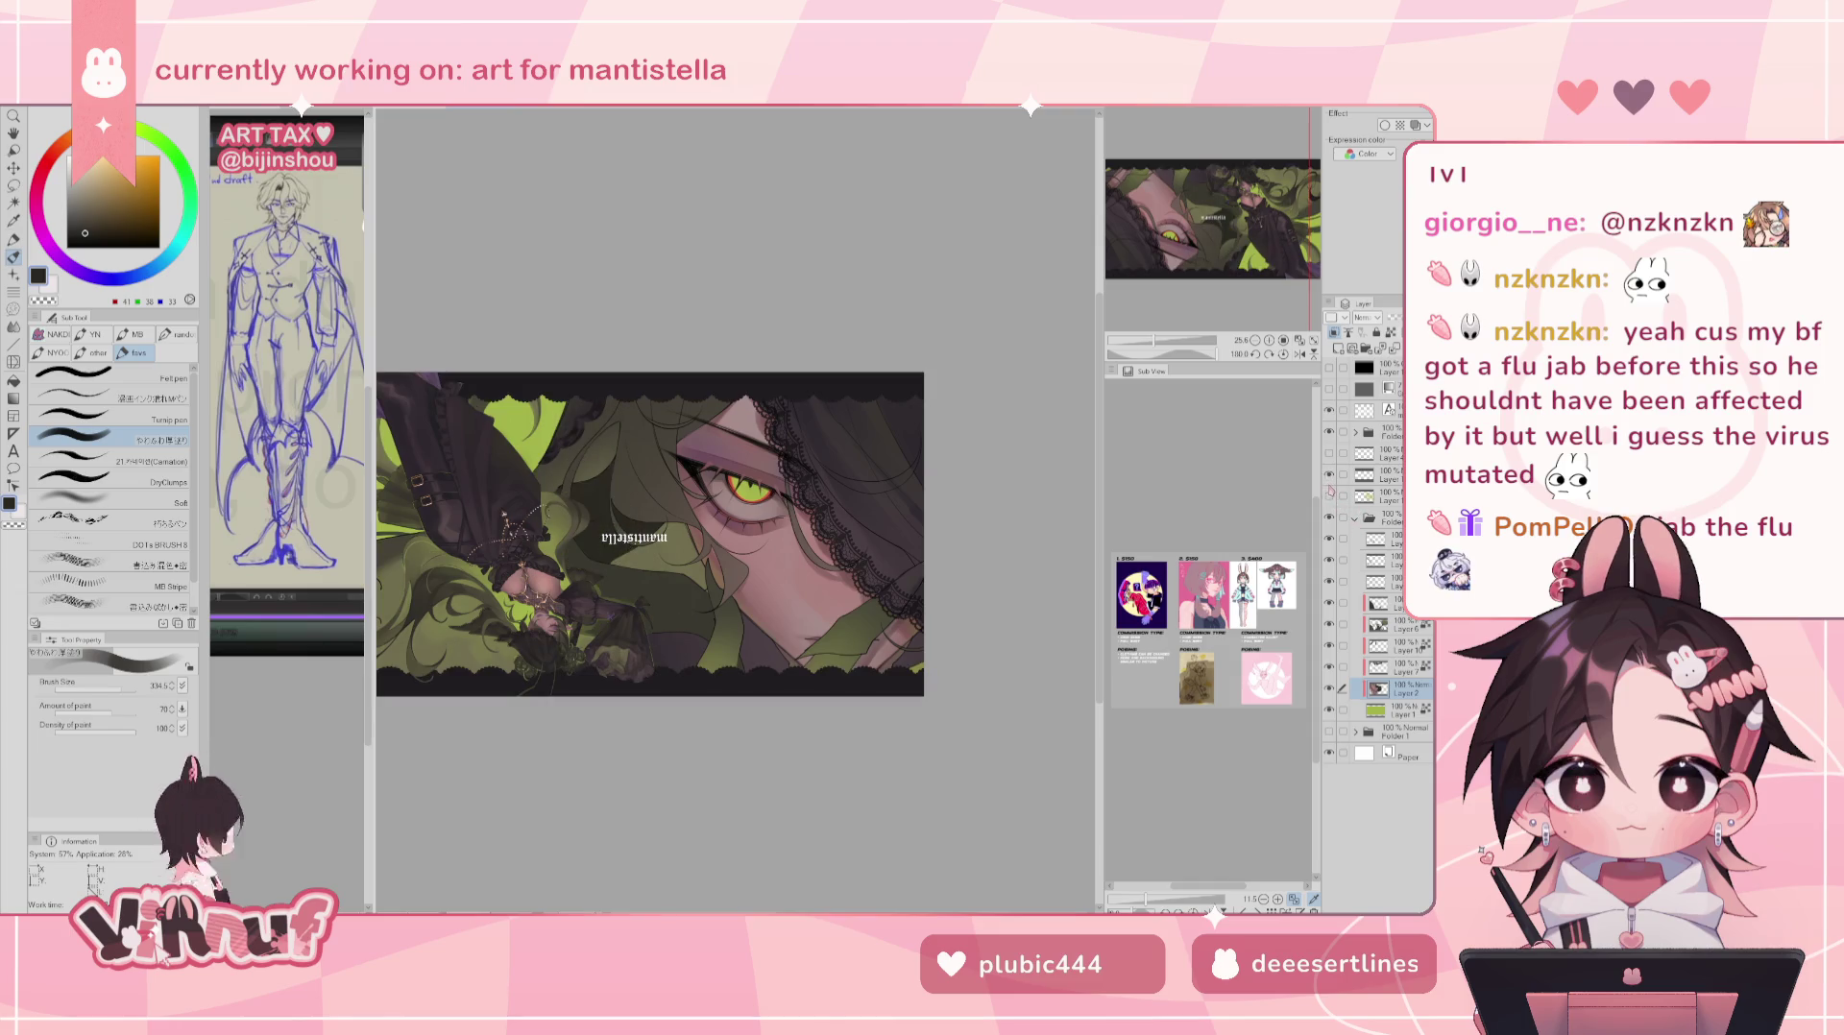
{"action": "left_click", "coordinate": [1331, 451]}
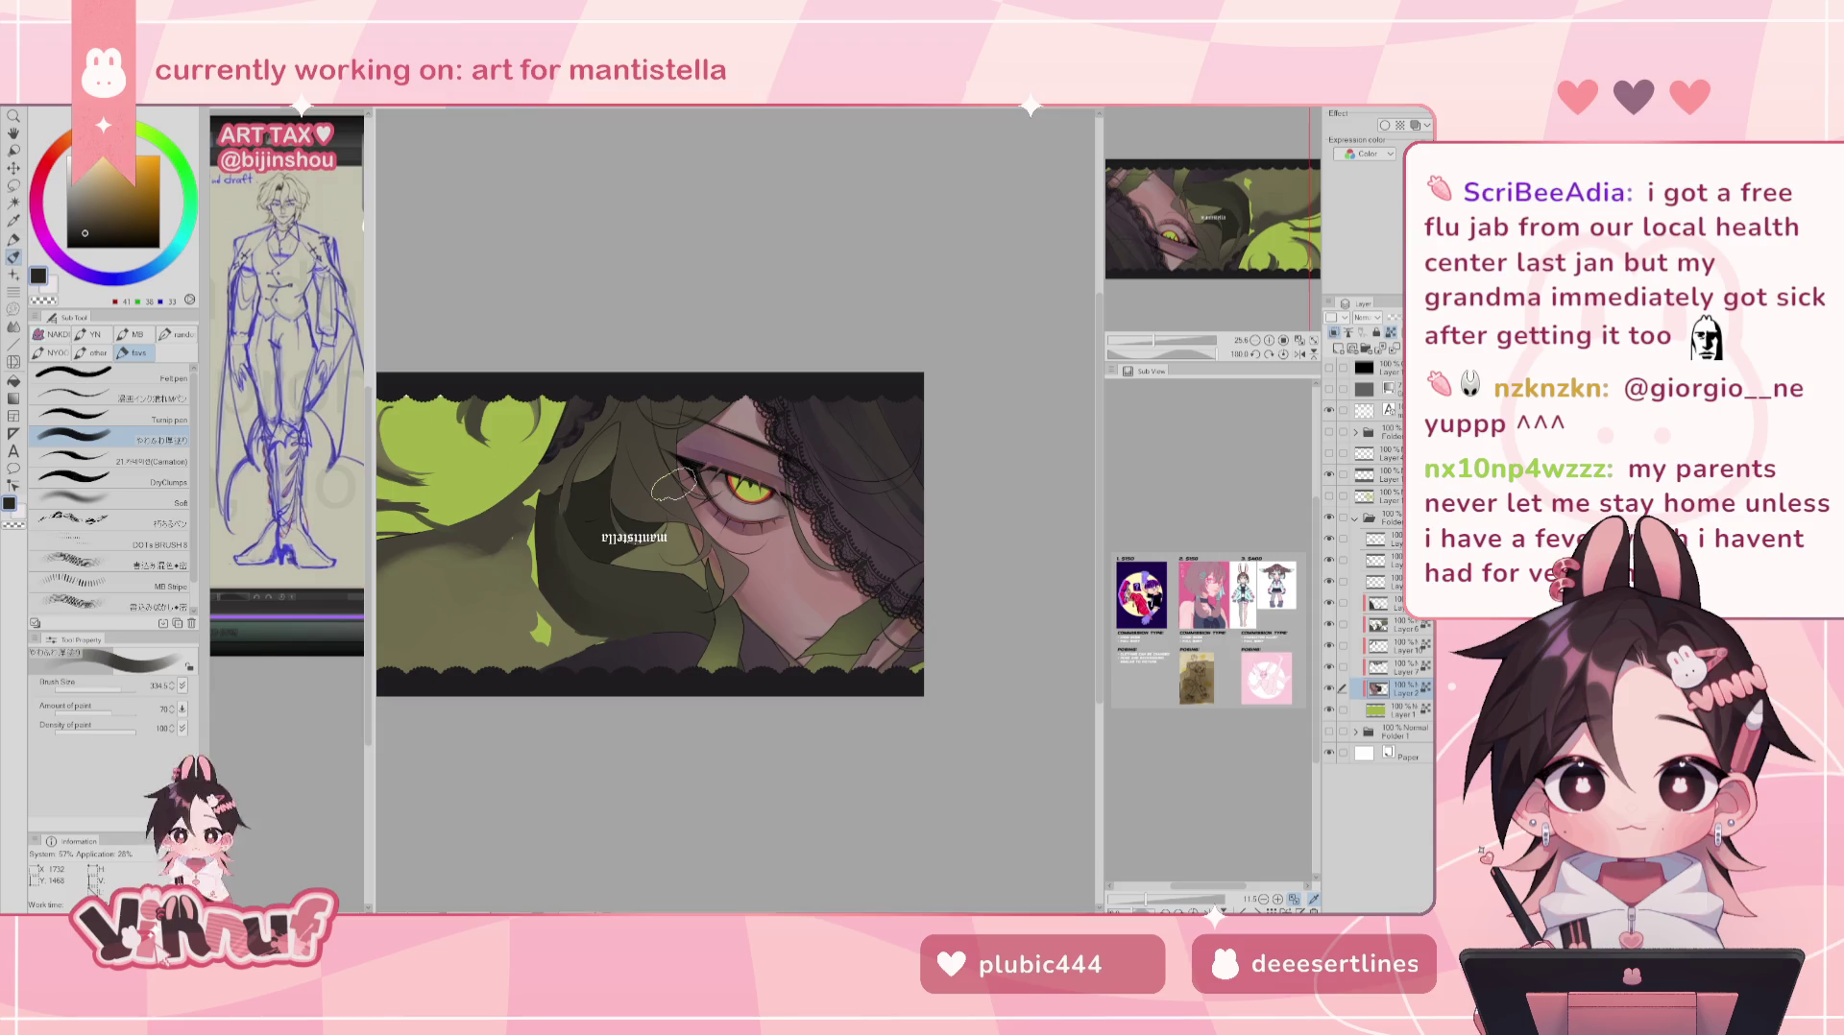
- Shrink the brush to about 41, mirror the canvas, and paint a lighter green hair strand
{"action": "key", "text": "bracketleft"}
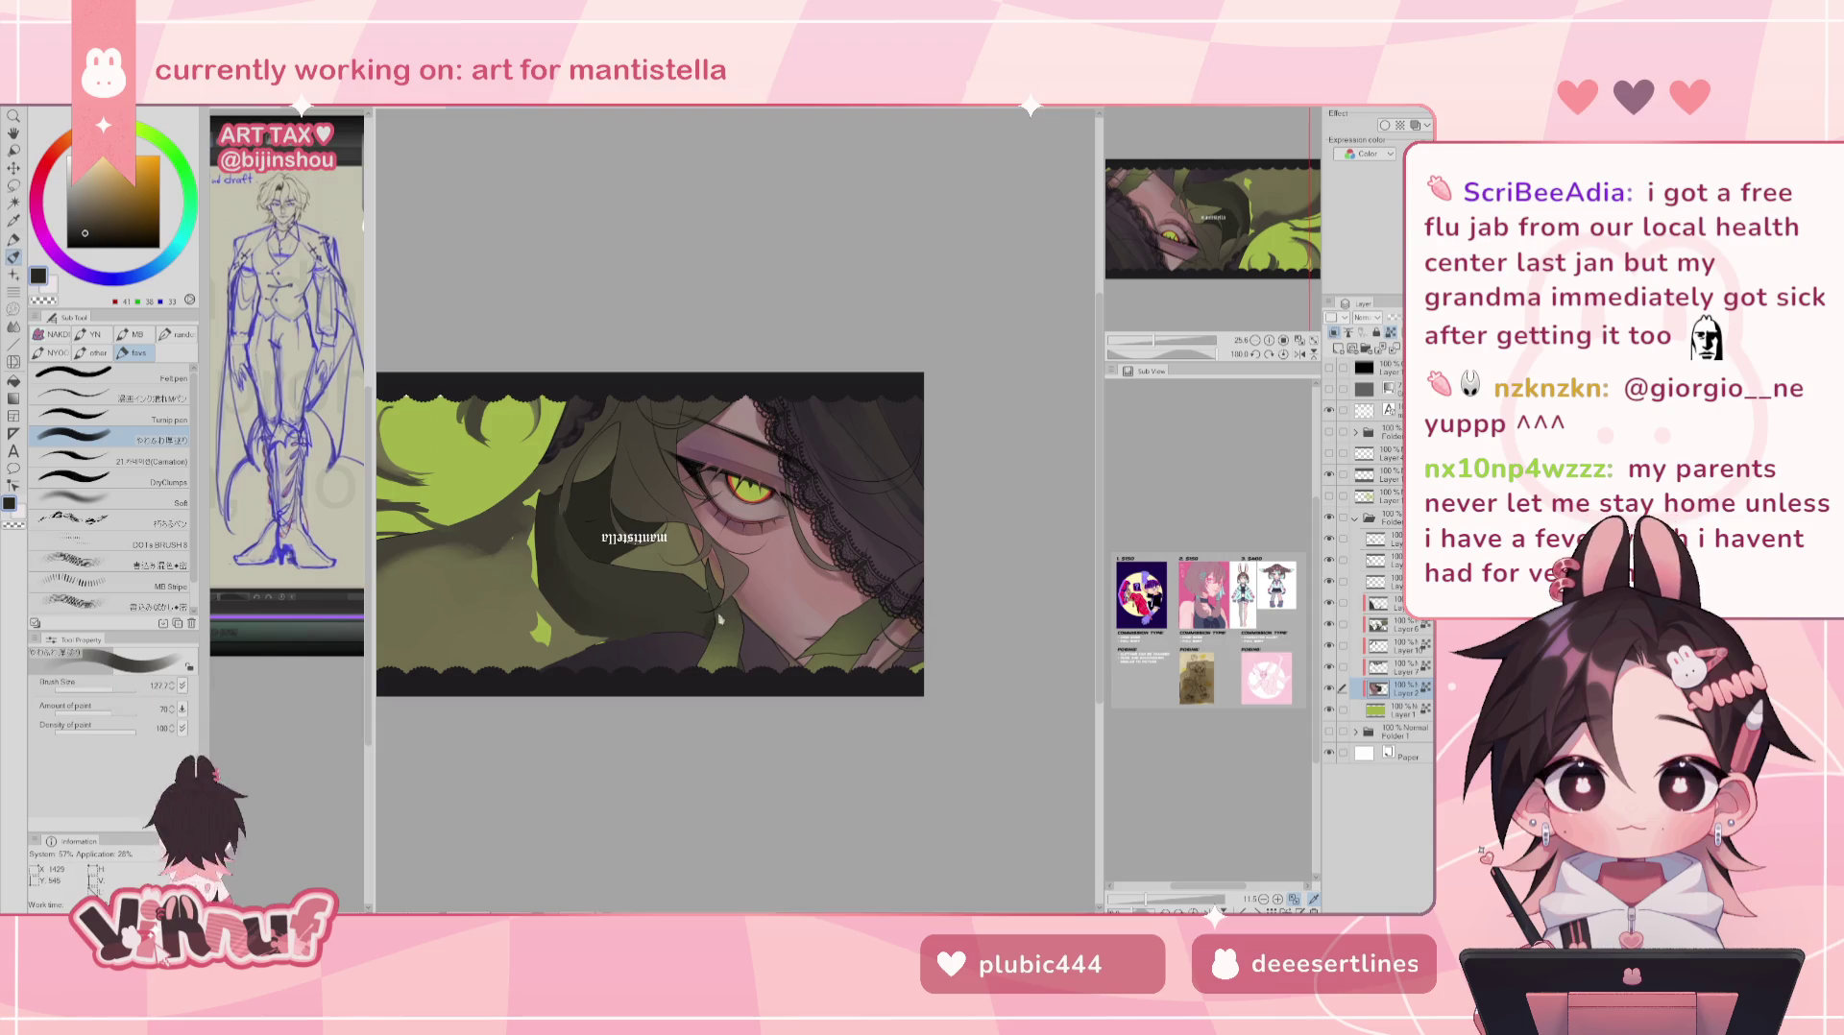
{"action": "left_click", "coordinate": [124, 689]}
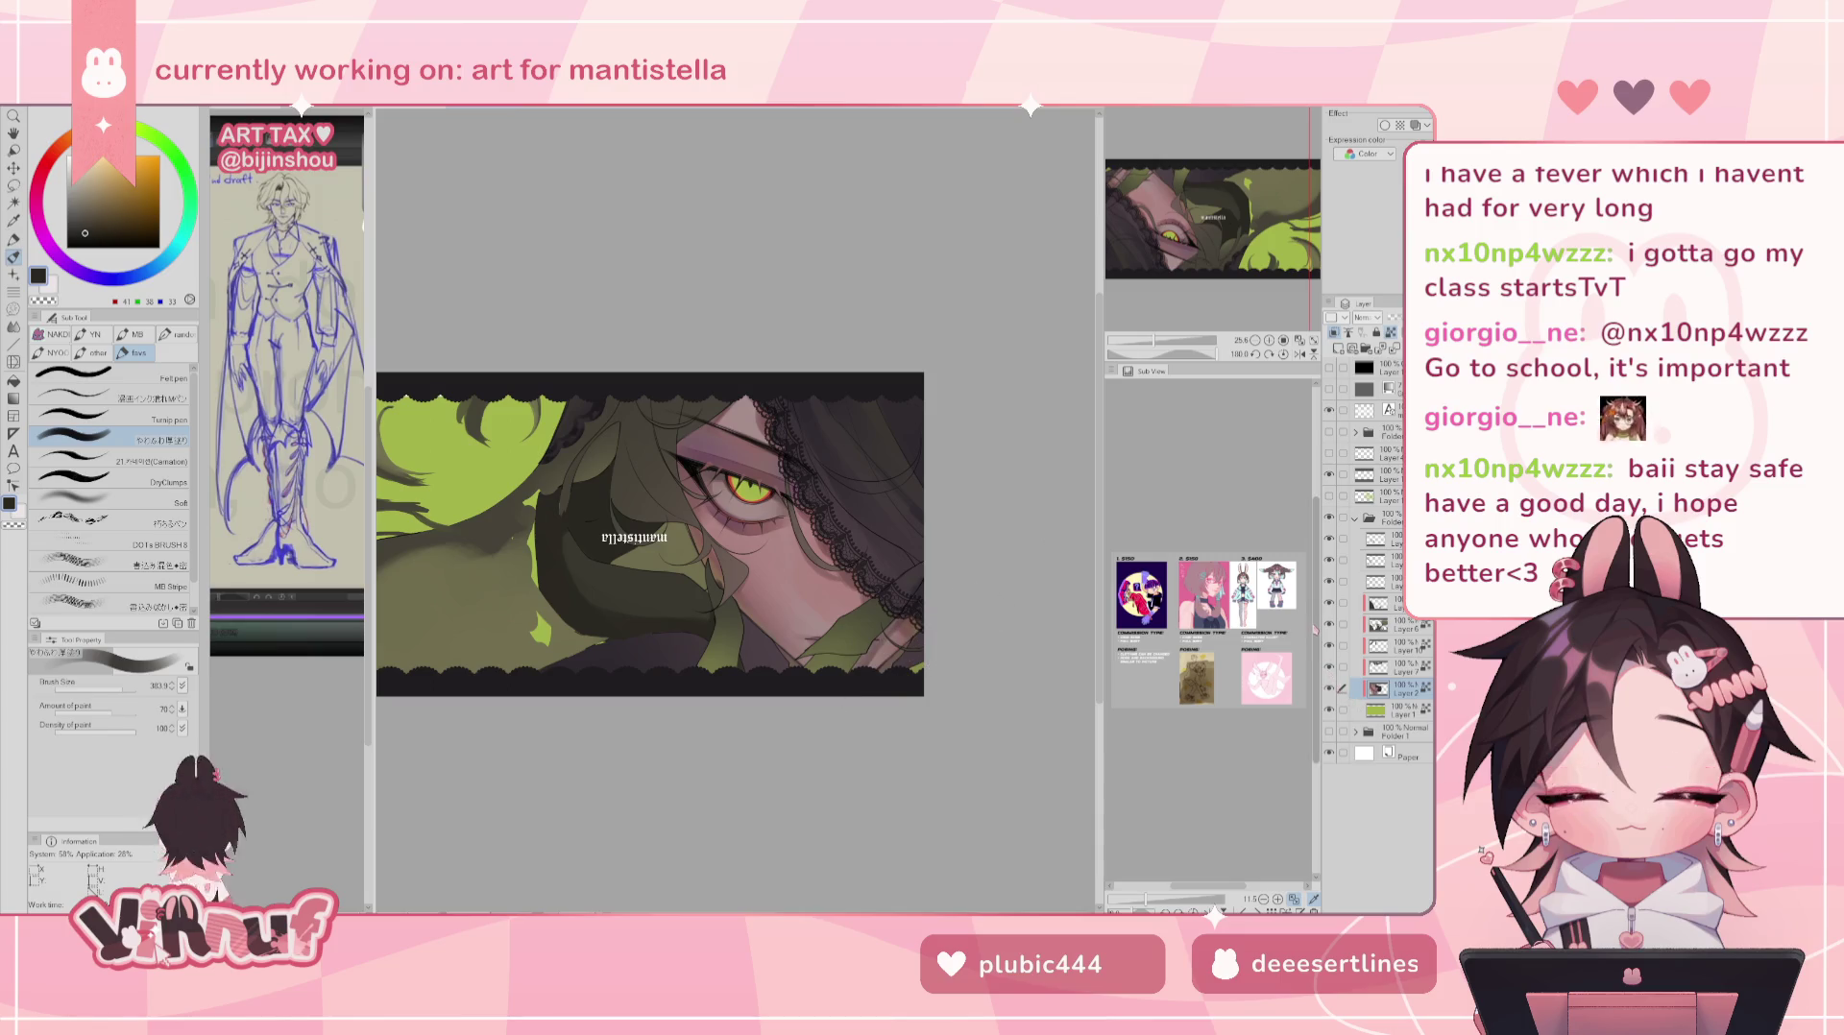
{"action": "key", "text": "h"}
{"action": "key", "text": "h"}
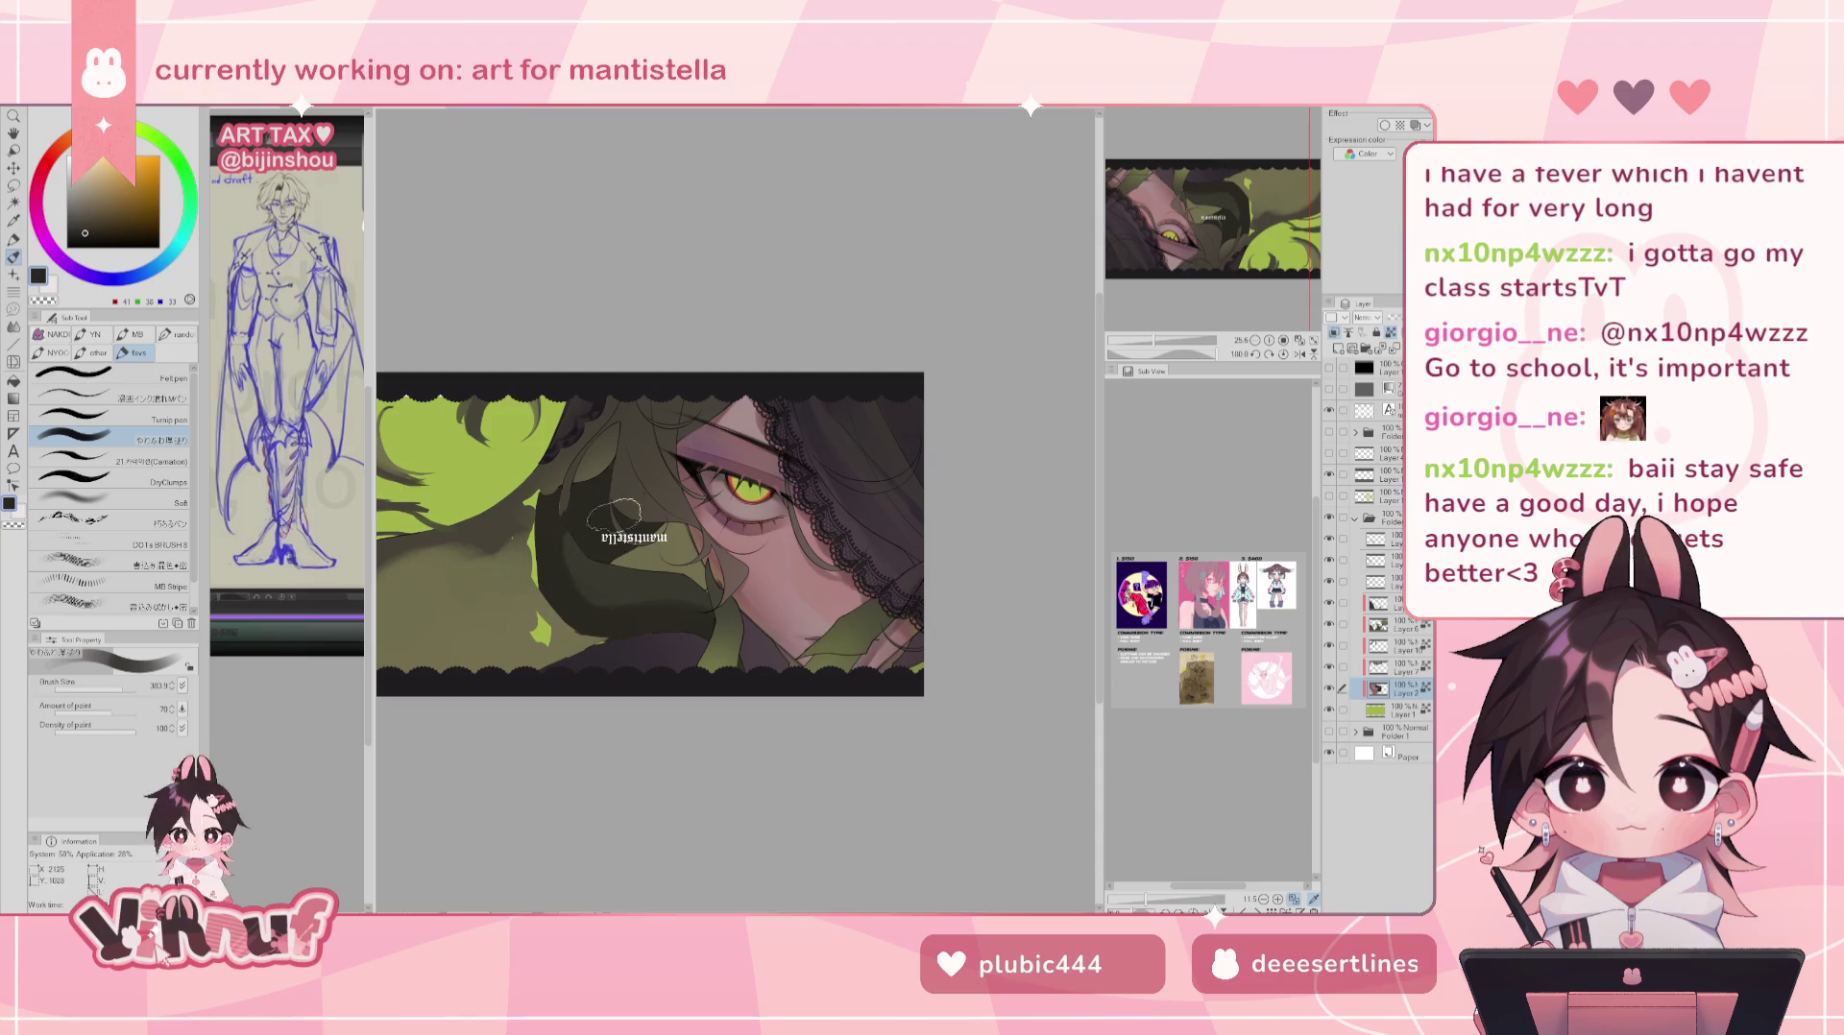
{"action": "left_click_drag", "start_coordinate": [561, 593], "coordinate": [589, 590]}
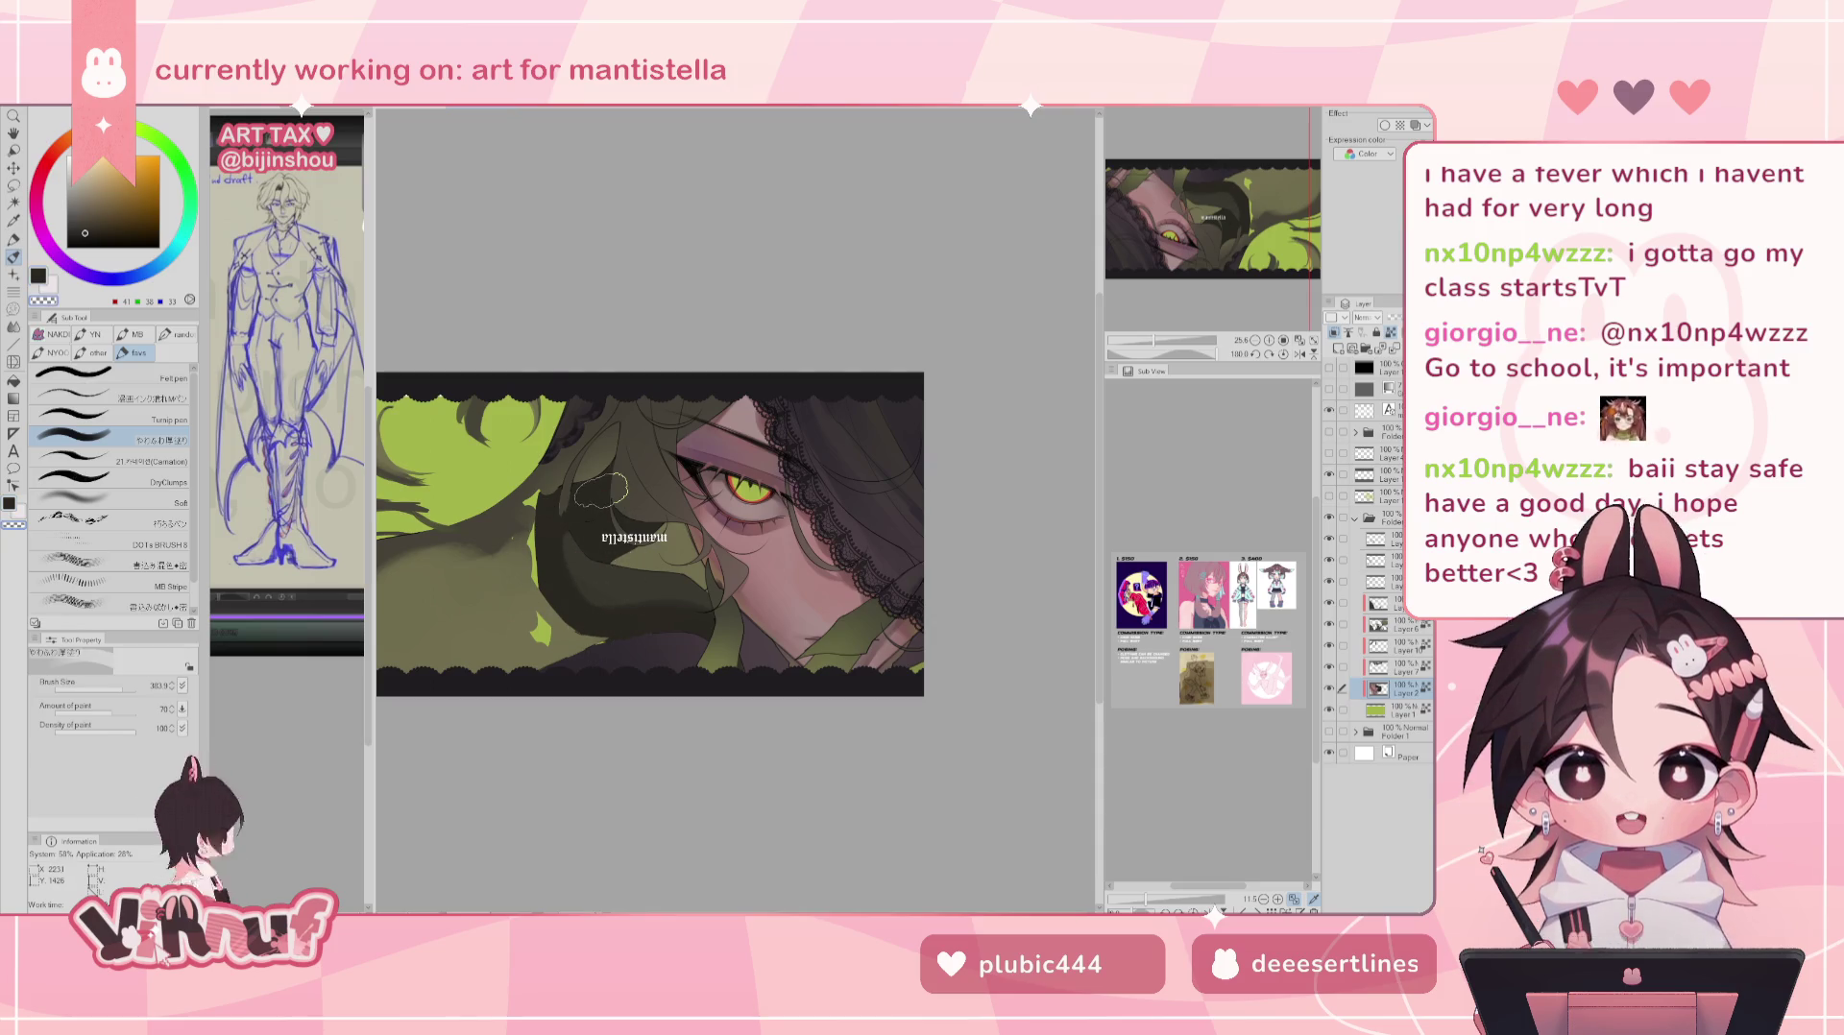
- Fine-tune the brush size, toggle transparent colour, and eyedrop the dark hair then the lime green
{"action": "left_click", "coordinate": [614, 538], "text": "alt"}
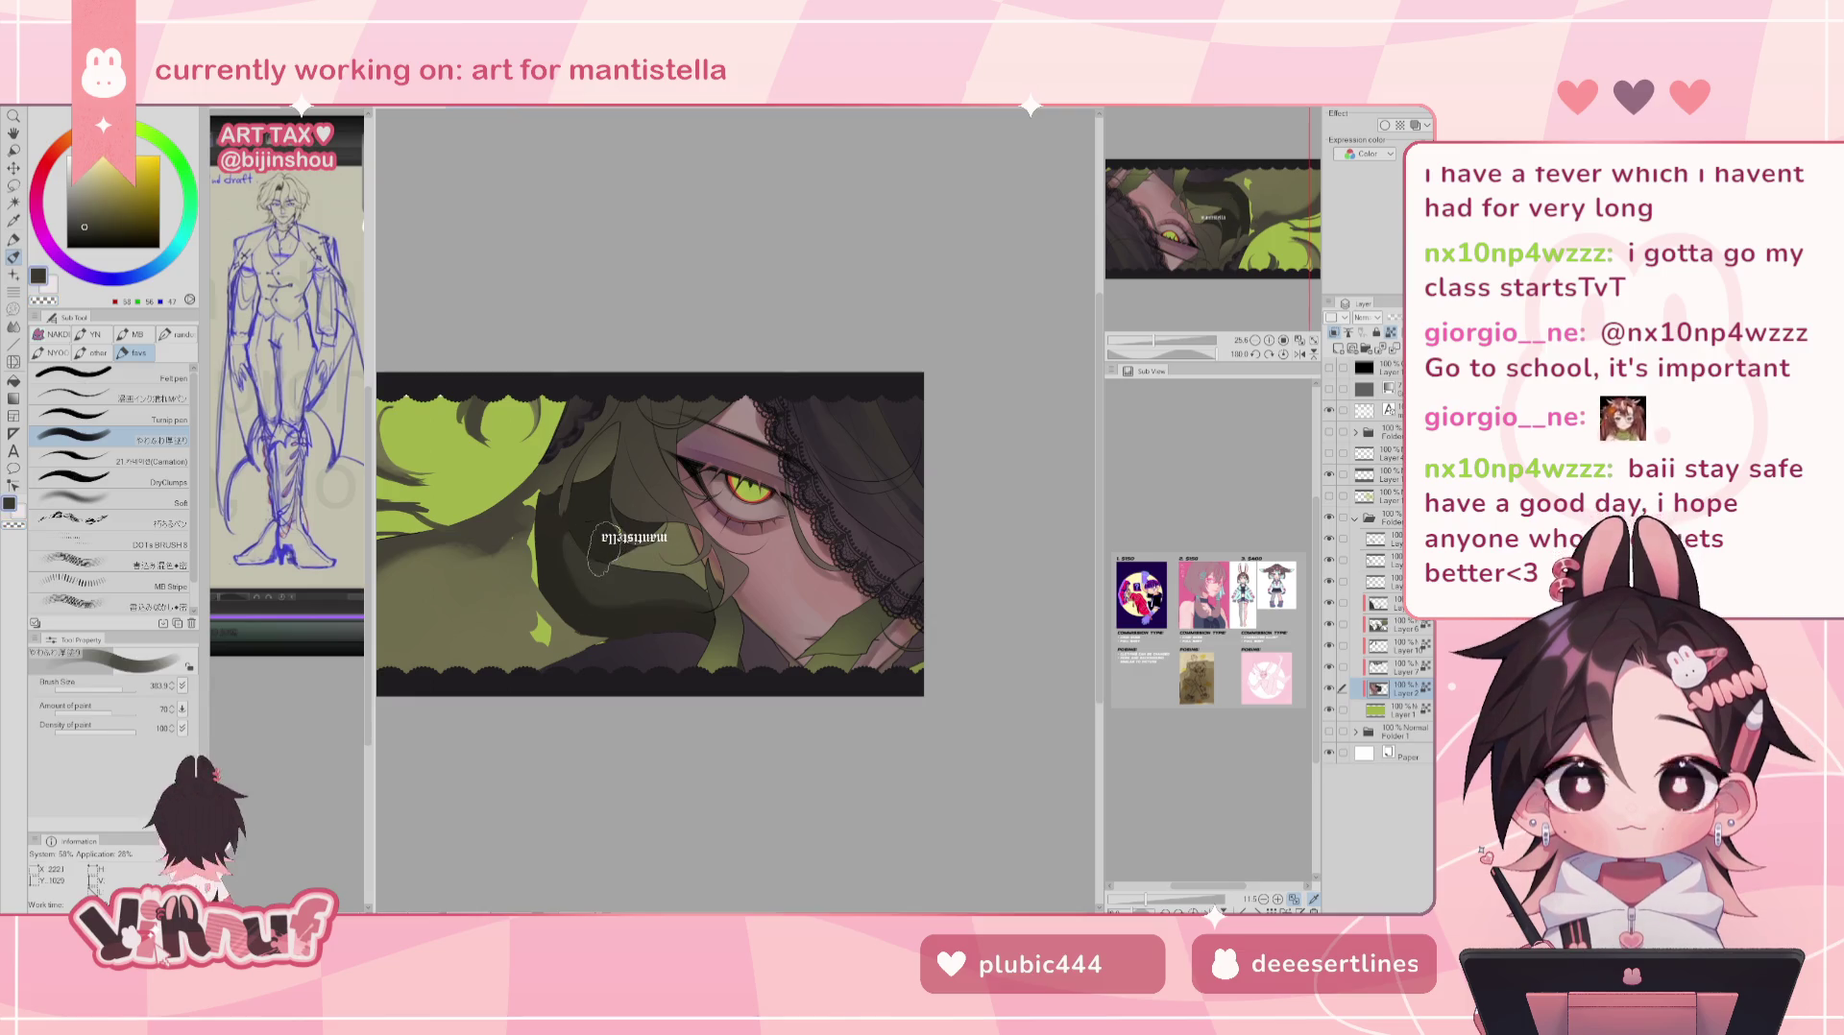
{"action": "left_click", "coordinate": [113, 688]}
{"action": "left_click_drag", "start_coordinate": [119, 691], "coordinate": [124, 689]}
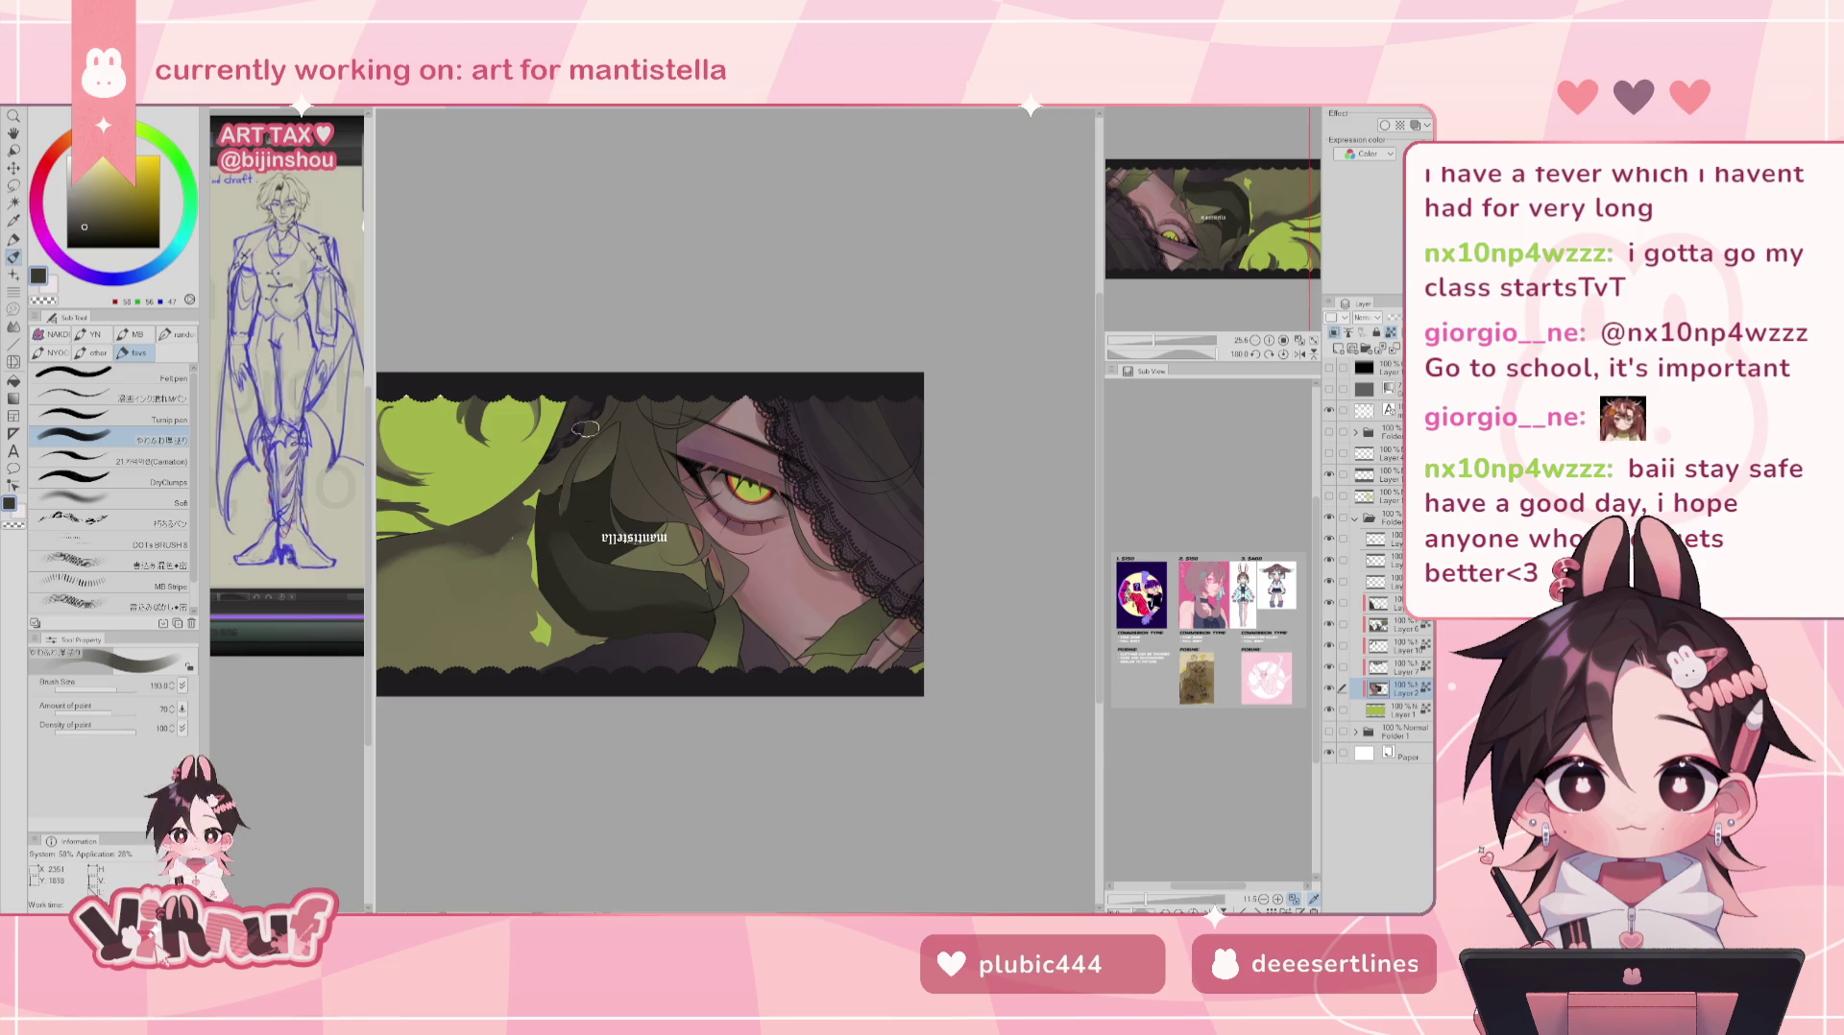
{"action": "key", "text": "c"}
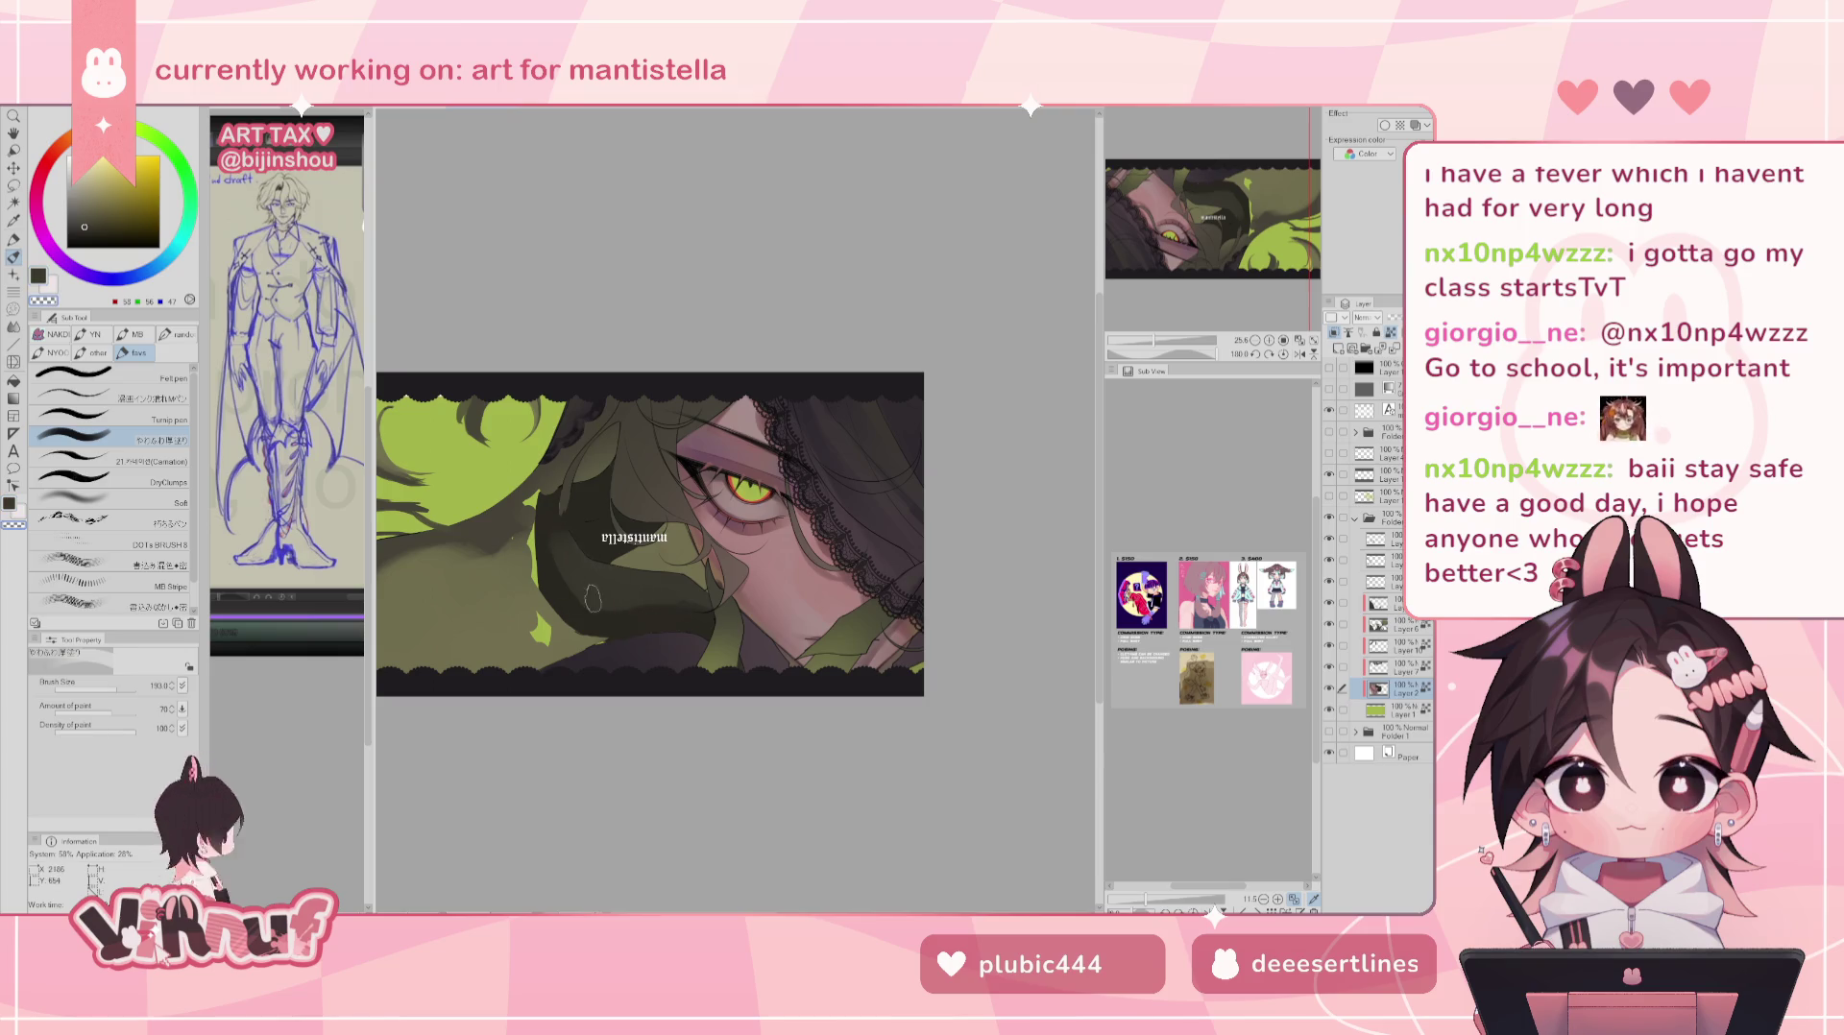
{"action": "key", "text": "c"}
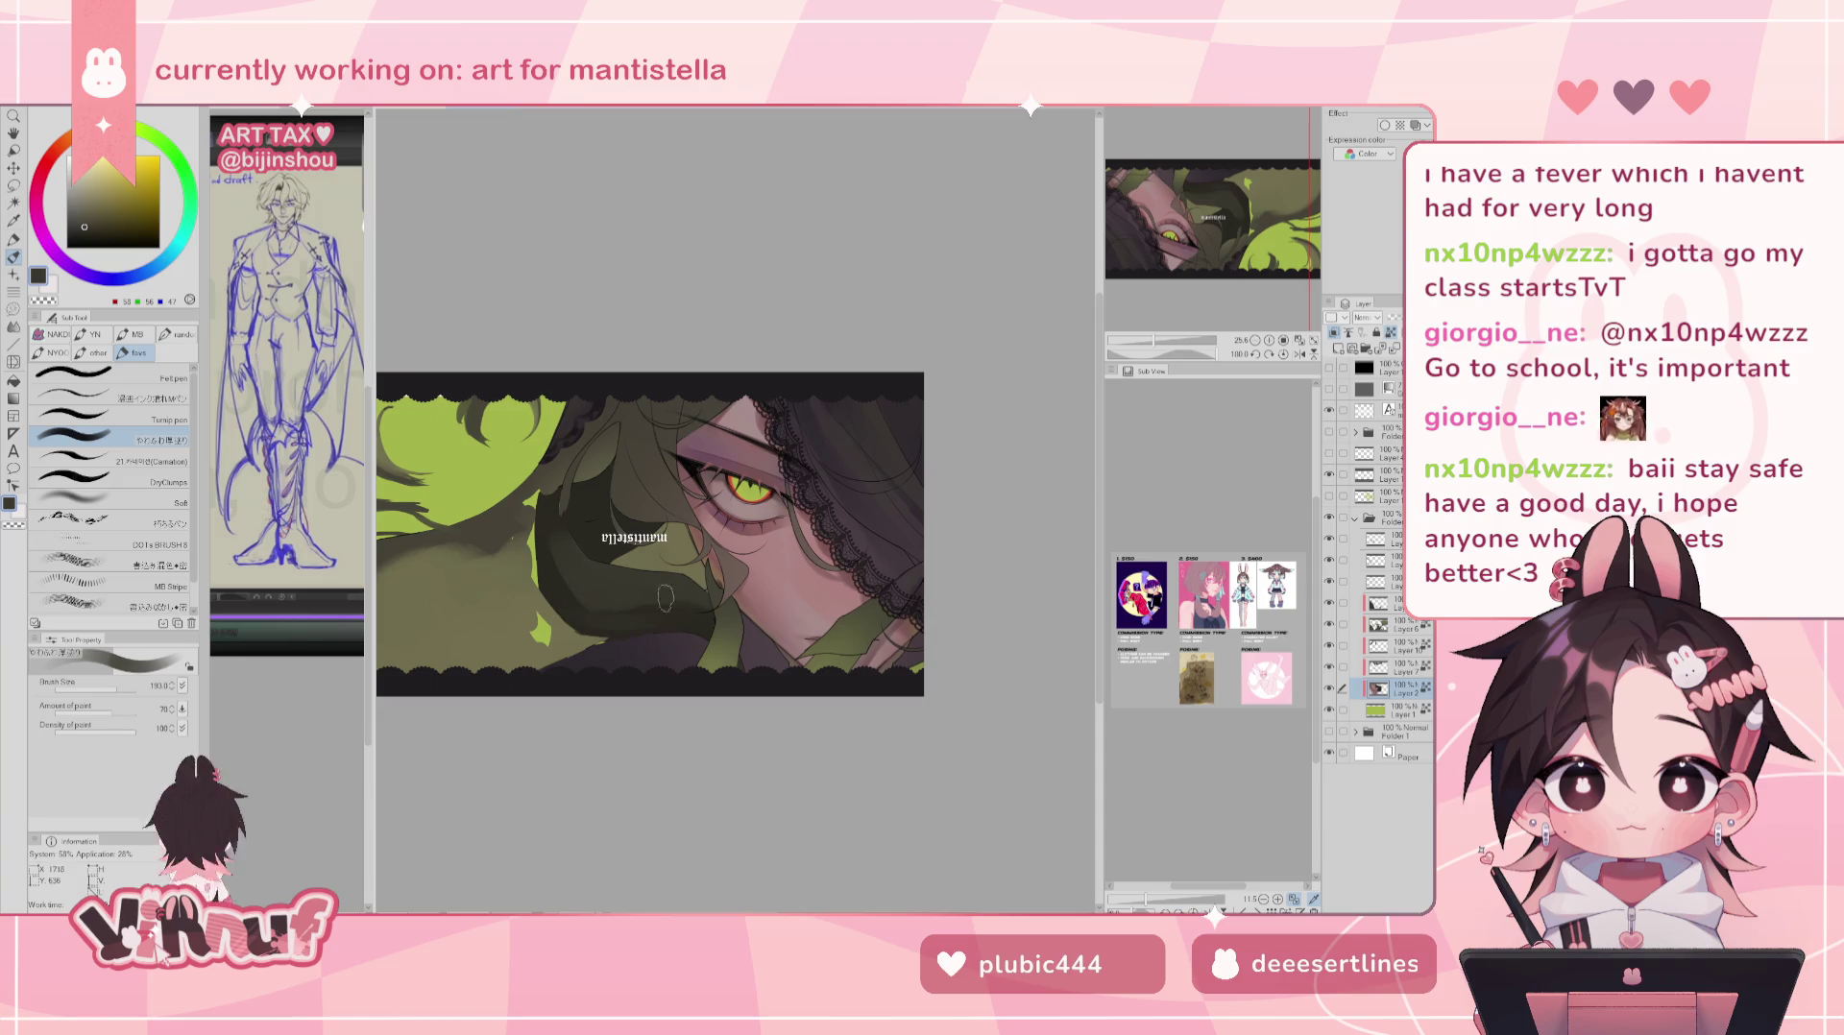
{"action": "left_click", "coordinate": [604, 608], "text": "alt"}
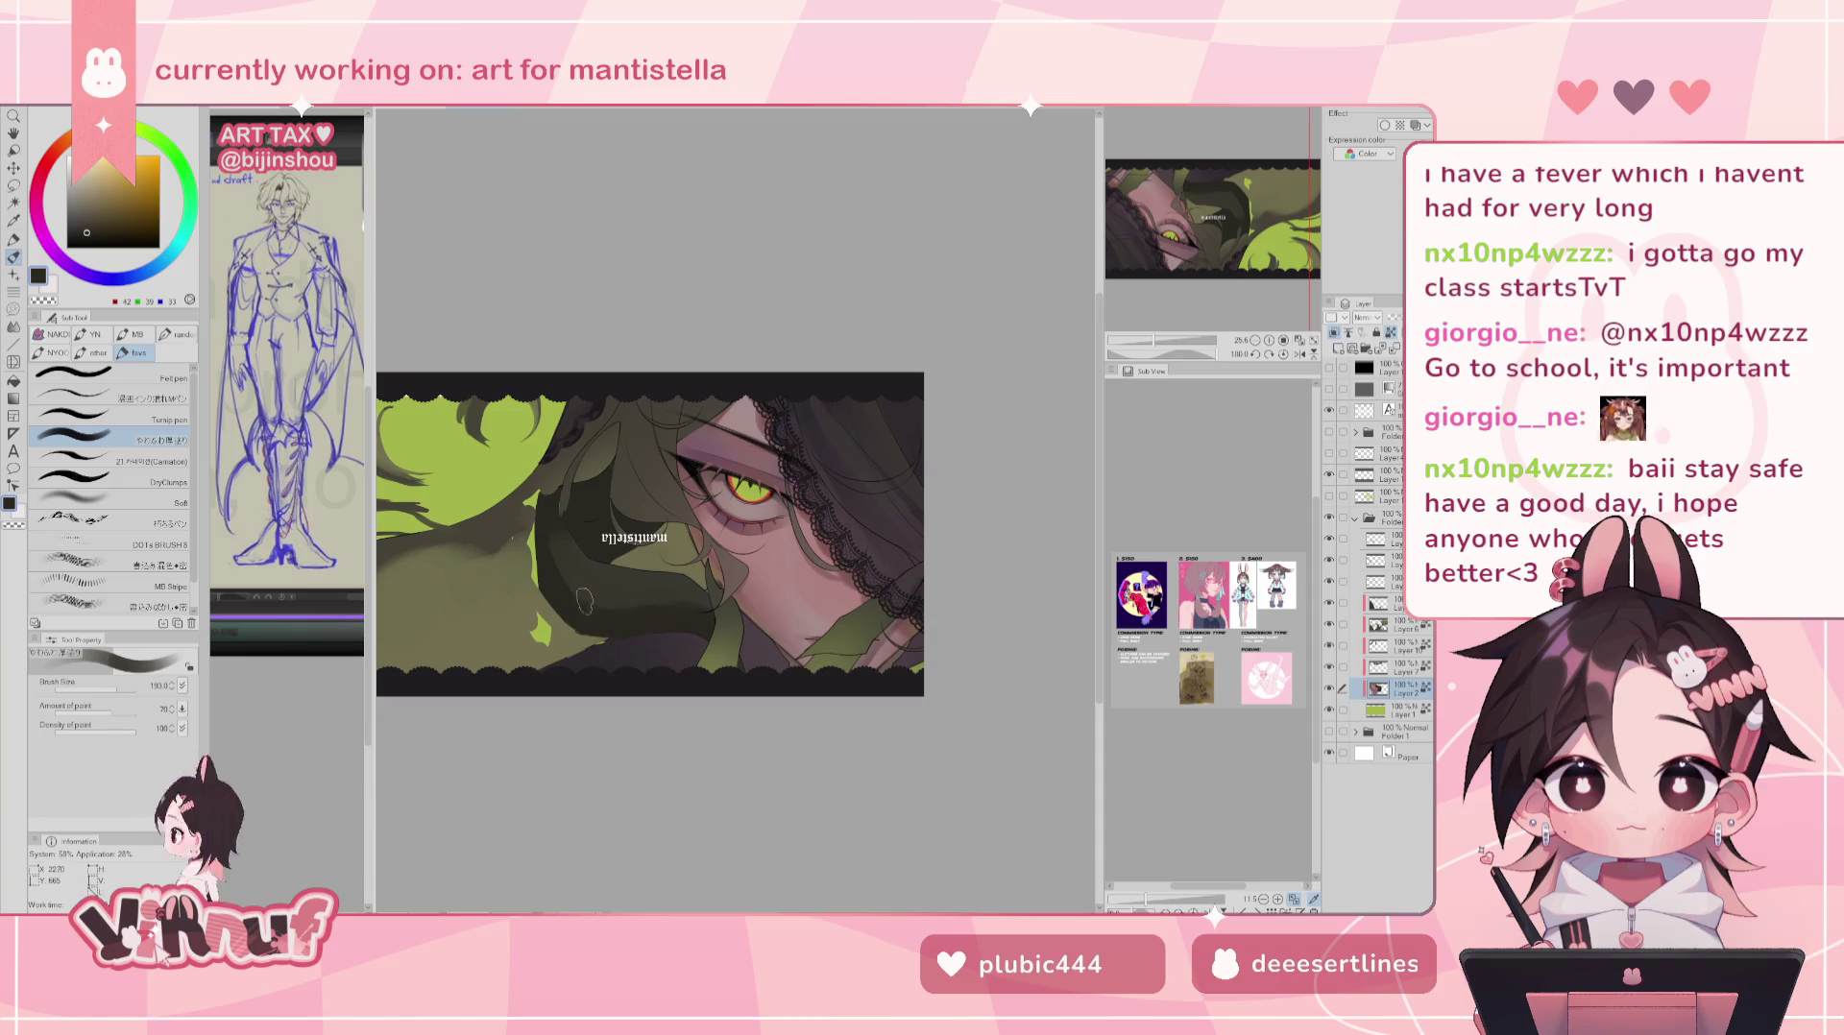
{"action": "left_click", "coordinate": [507, 471], "text": "alt"}
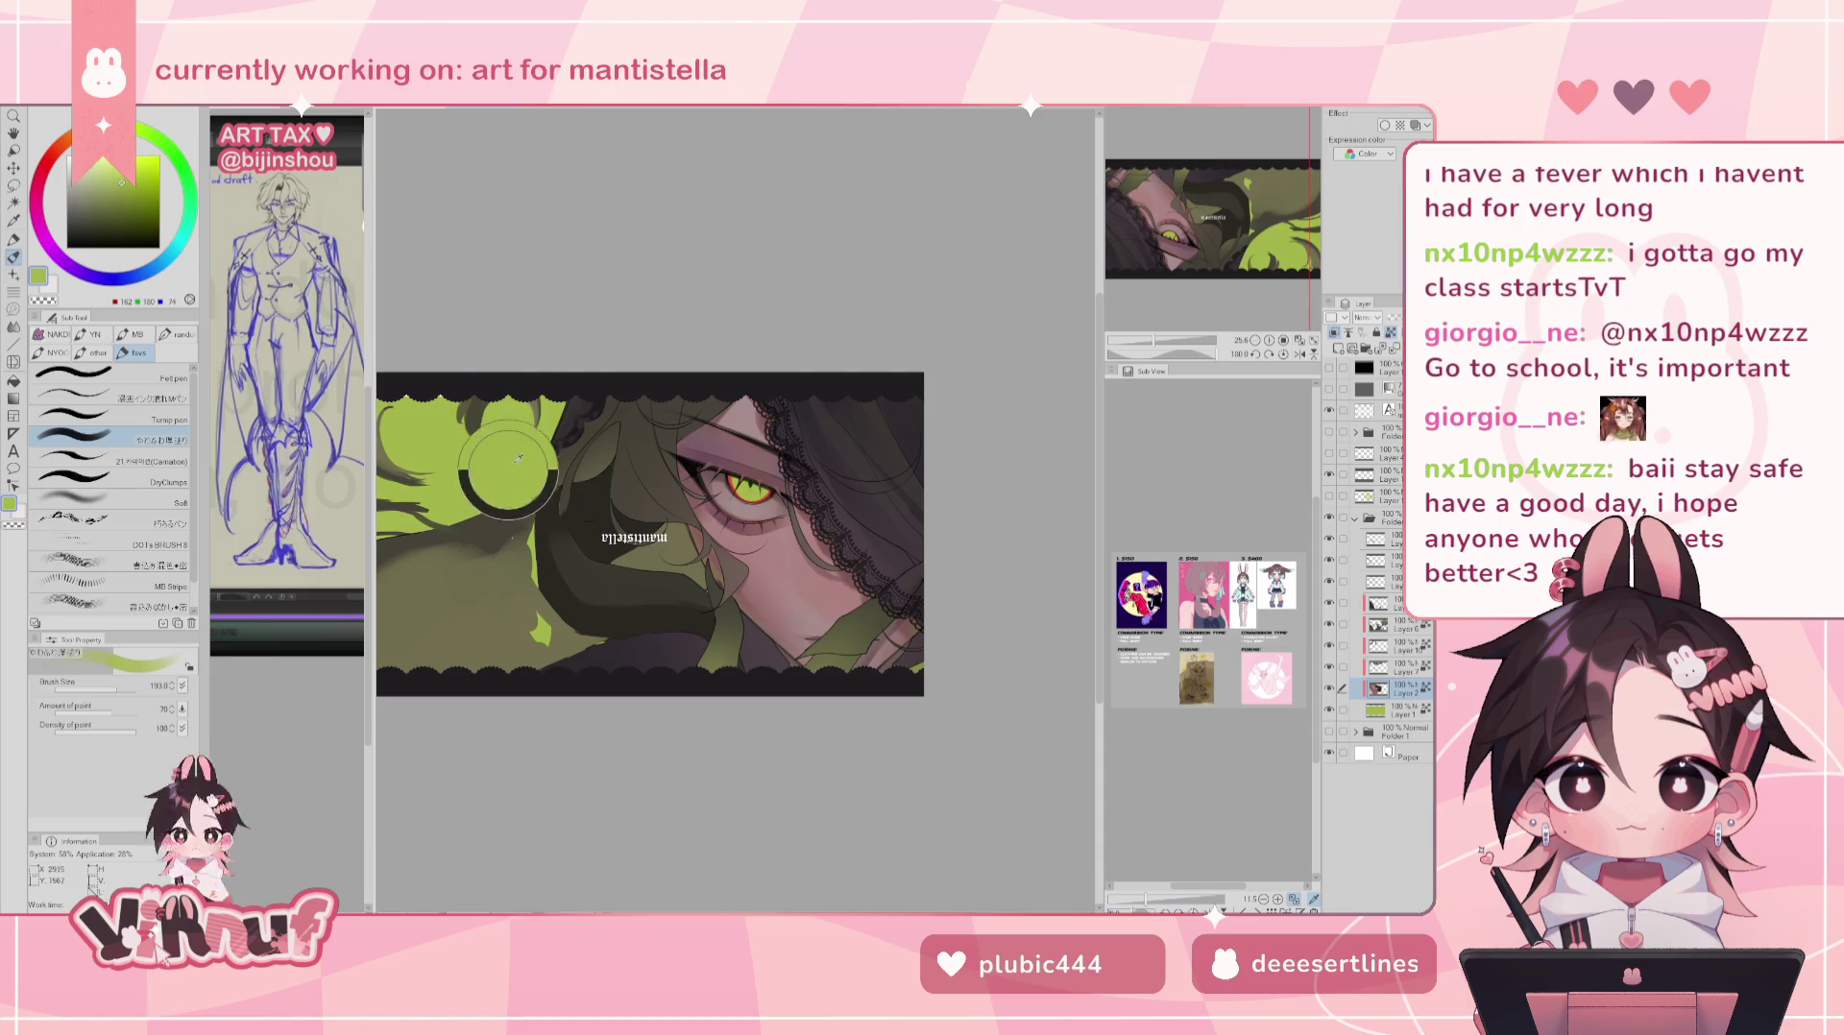
- Pick an olive grey drawing colour from the colour wheel
{"action": "left_click", "coordinate": [84, 199]}
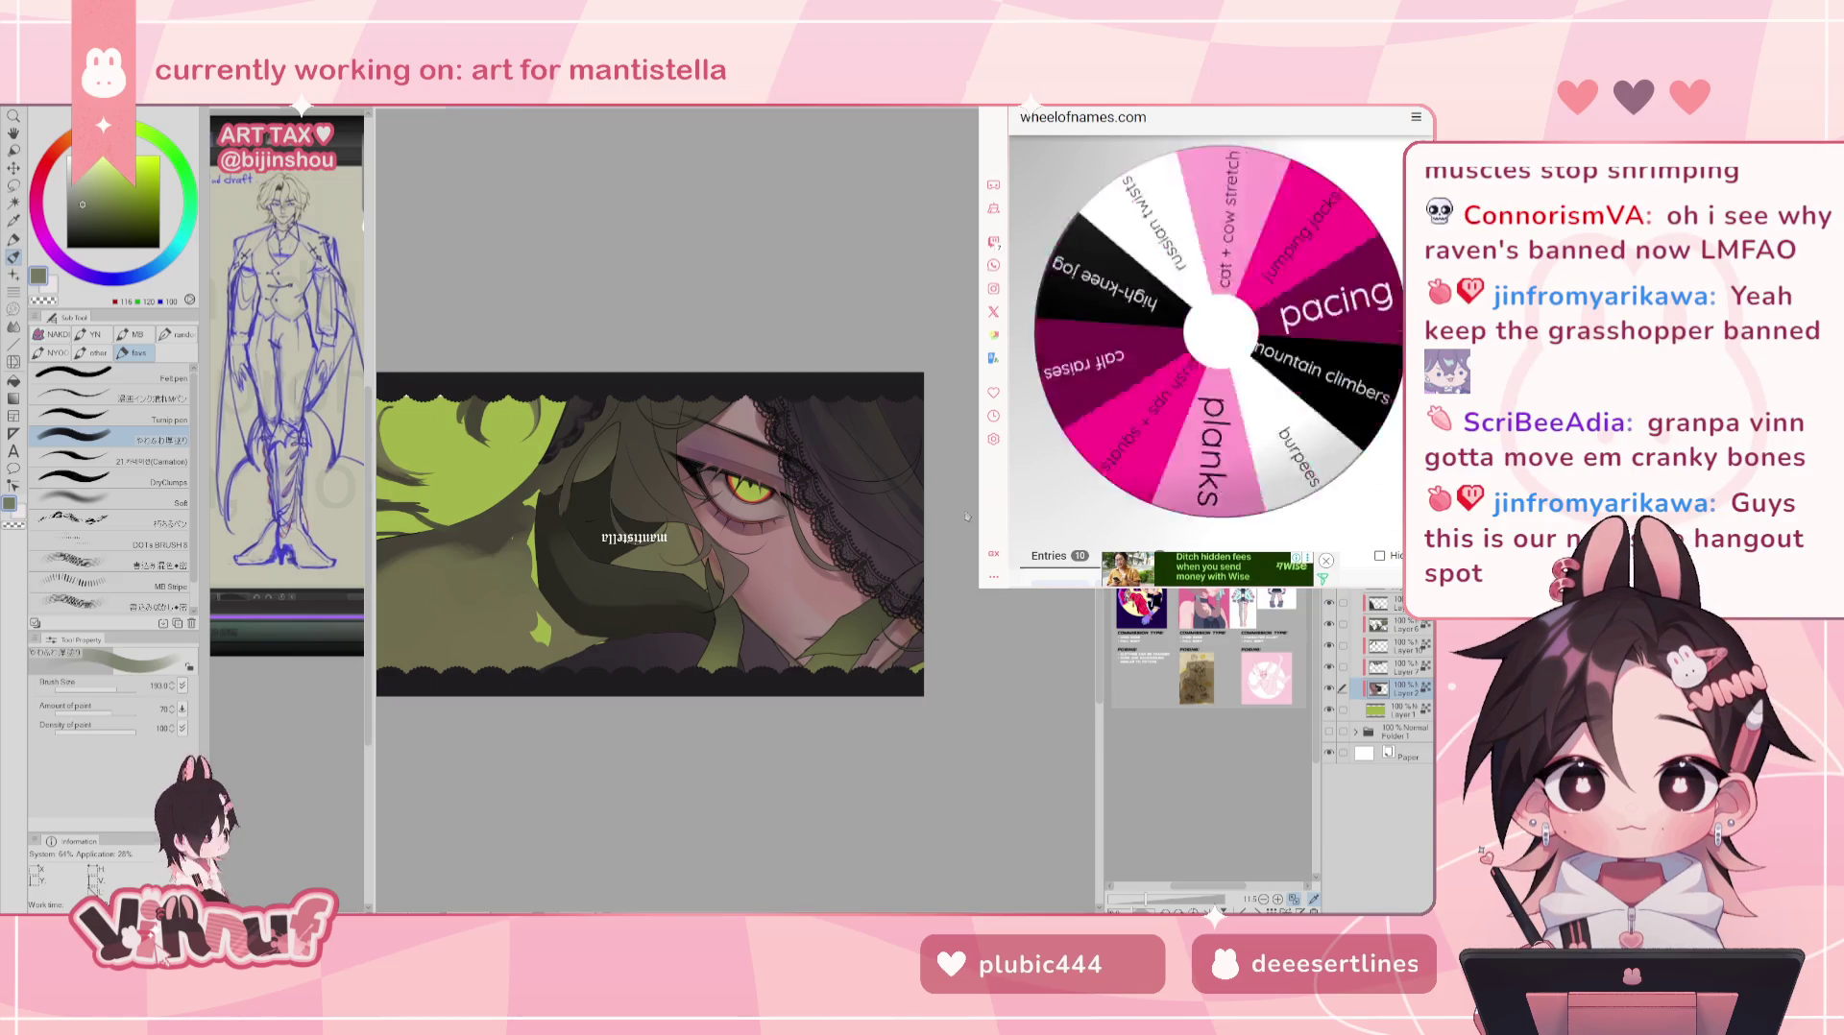
- Scroll up the Wheel of Names page, then switch to the Google 5:00 timer page
{"action": "scroll", "coordinate": [738, 640], "scroll_direction": "up", "scroll_amount": 1}
{"action": "scroll", "coordinate": [737, 640], "scroll_direction": "up", "scroll_amount": 1}
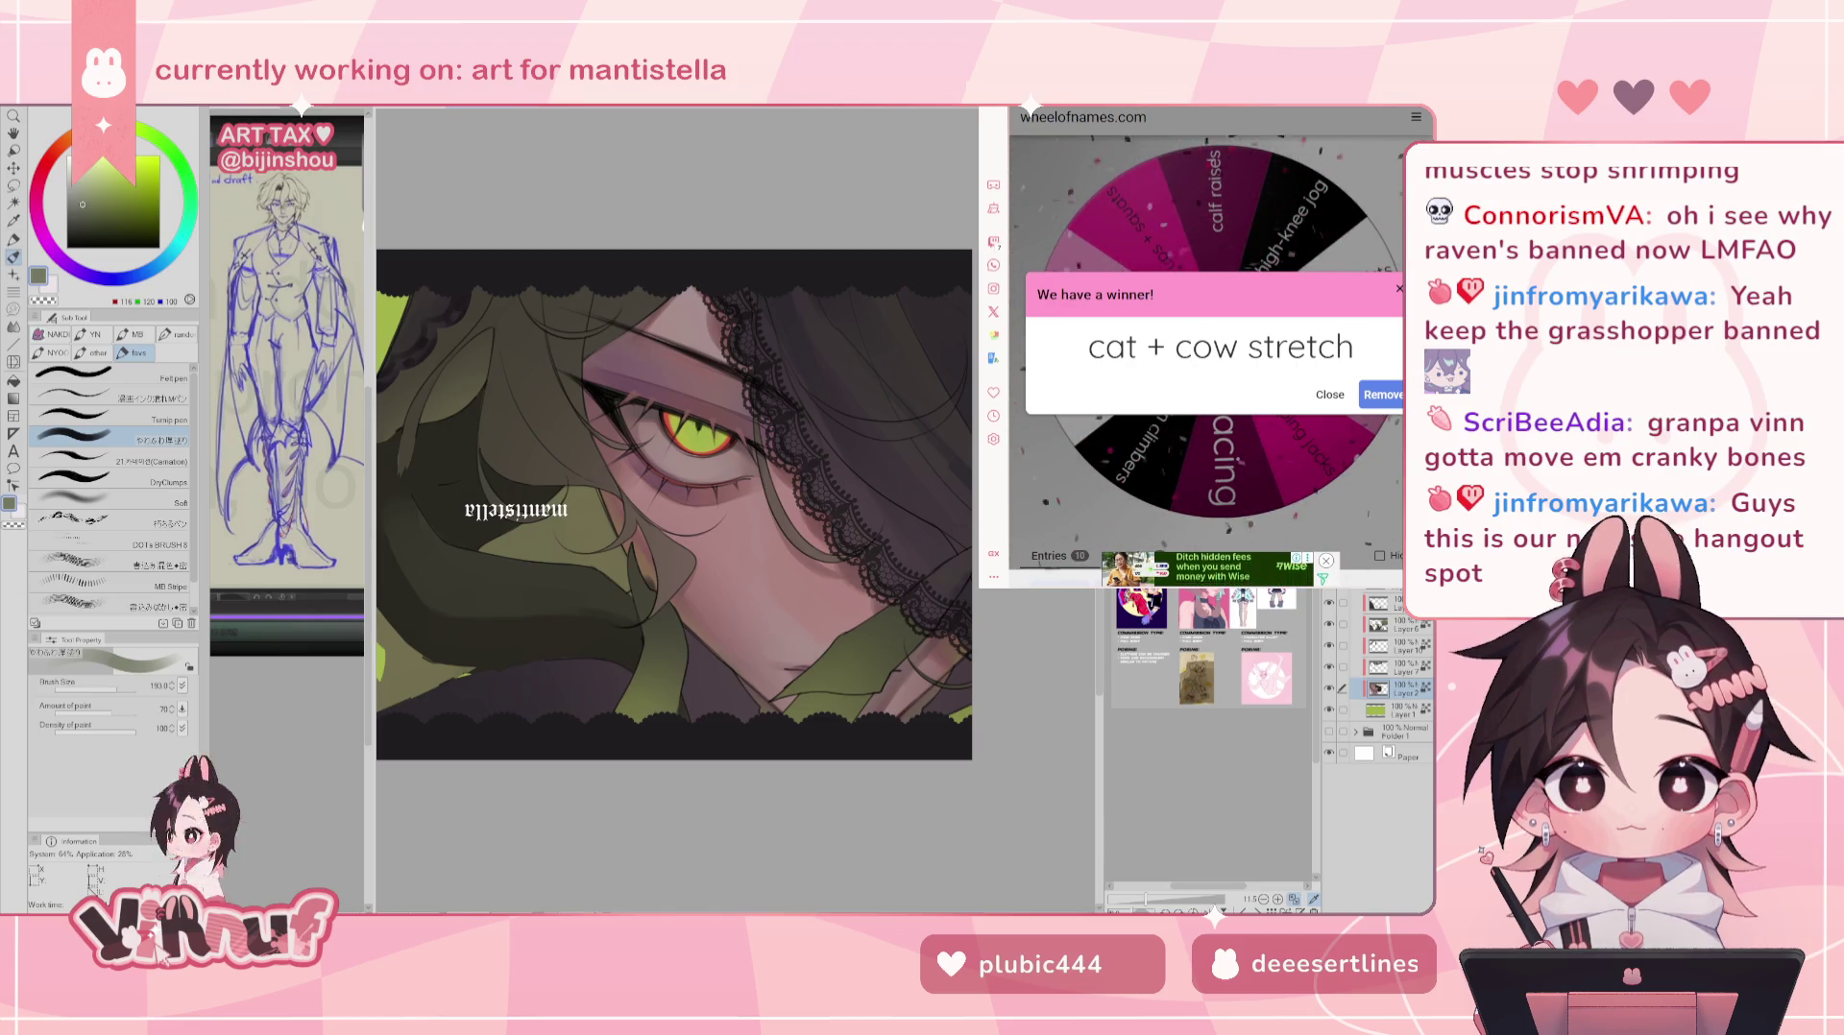
{"action": "key", "text": "ctrl+Tab"}
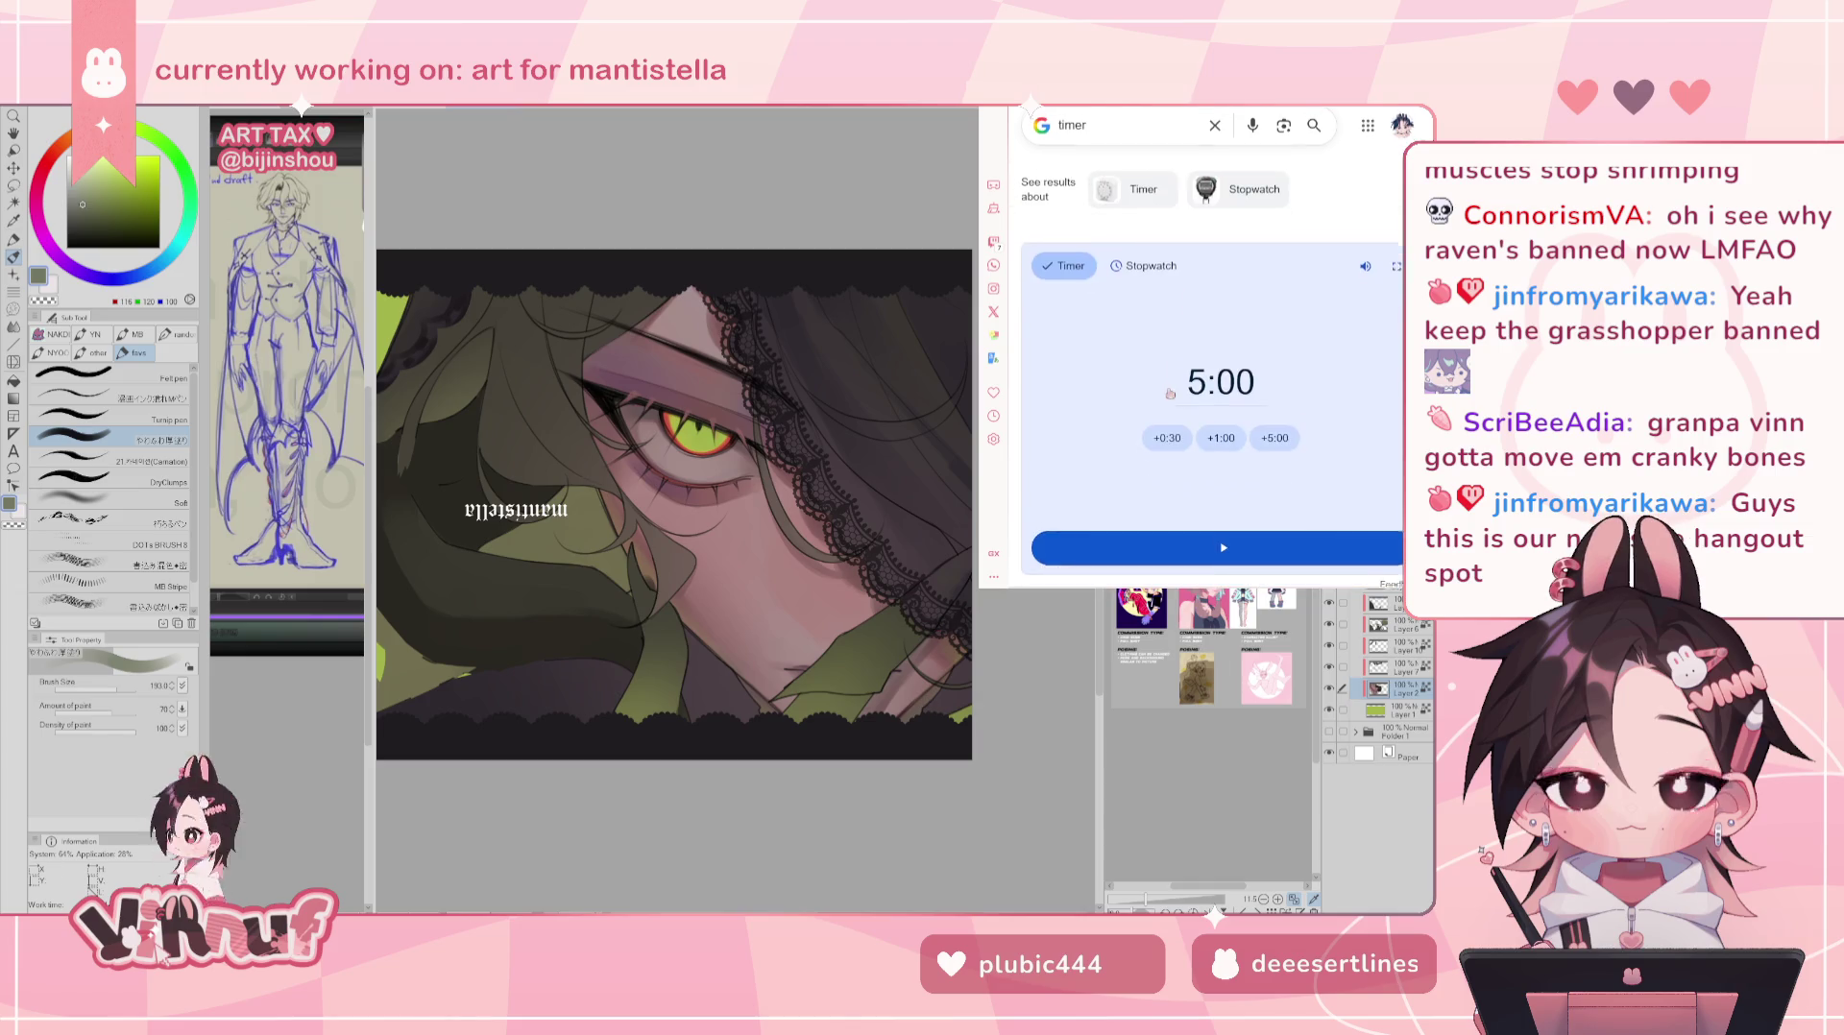
- Scroll to the Google timer widget and start the 5:00 countdown
{"action": "scroll", "coordinate": [1167, 532], "scroll_direction": "down", "scroll_amount": 3}
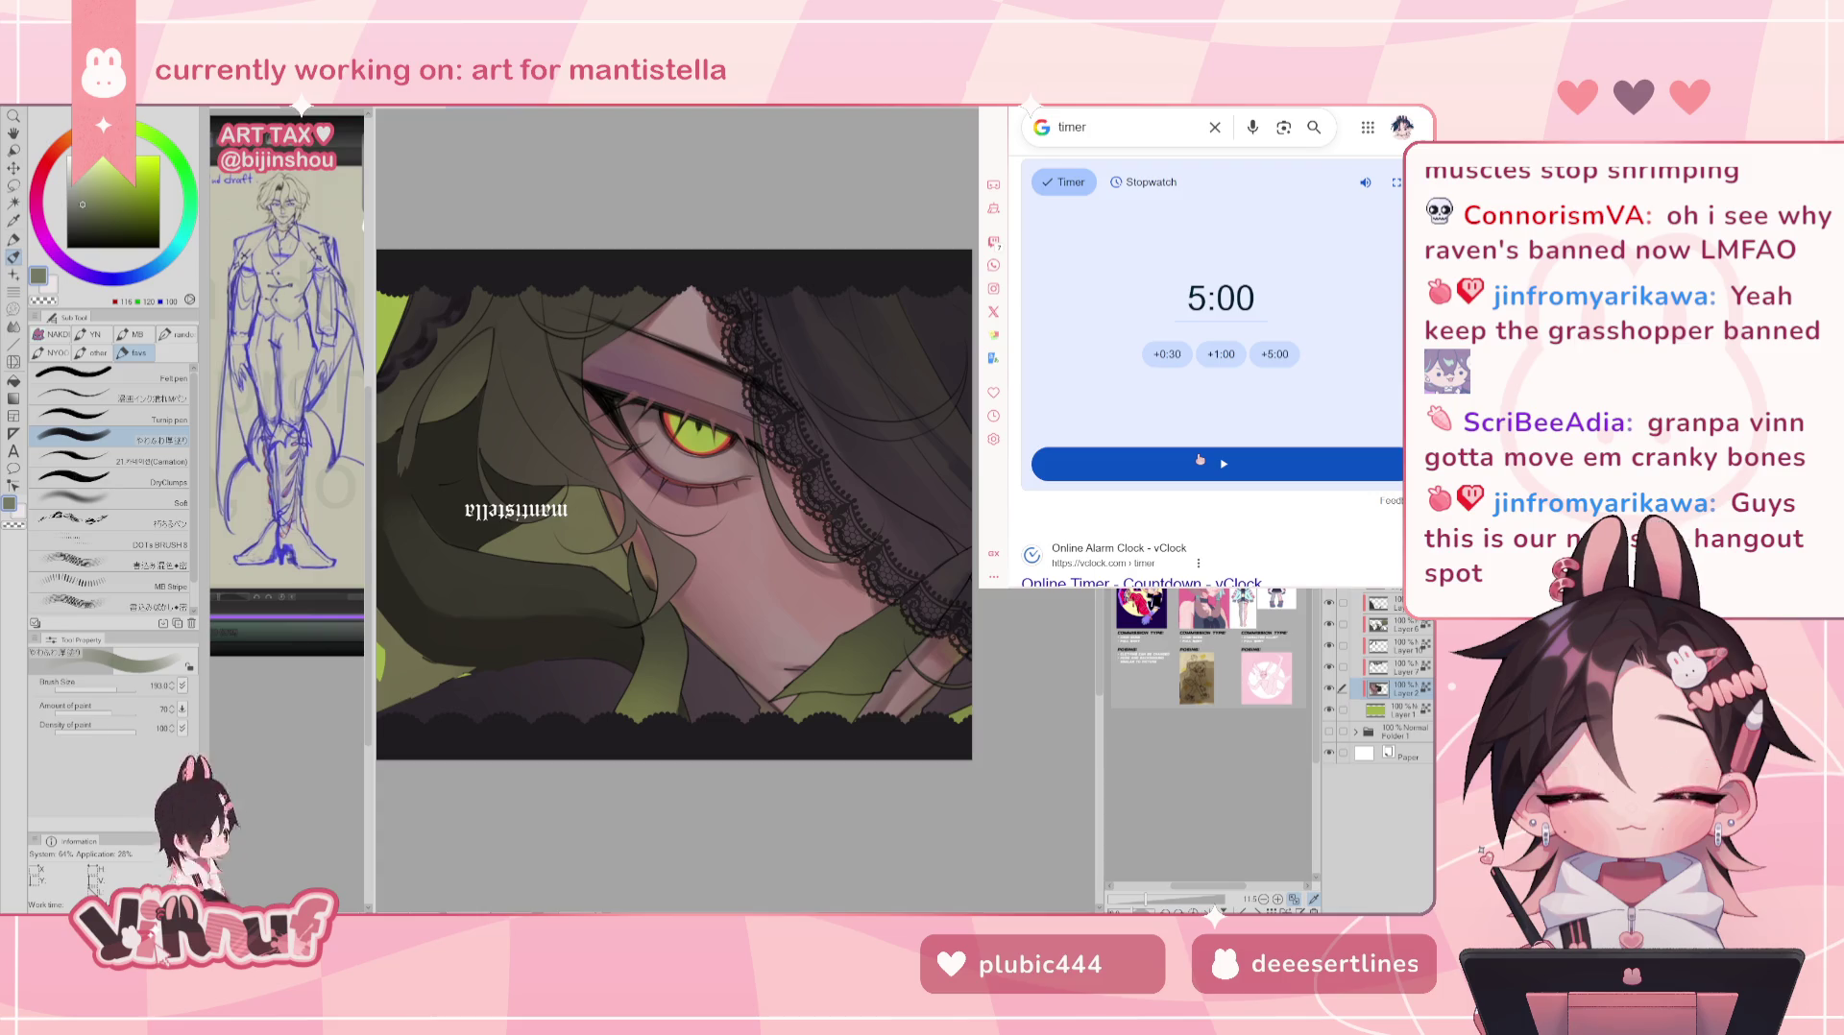
{"action": "left_click", "coordinate": [1200, 463]}
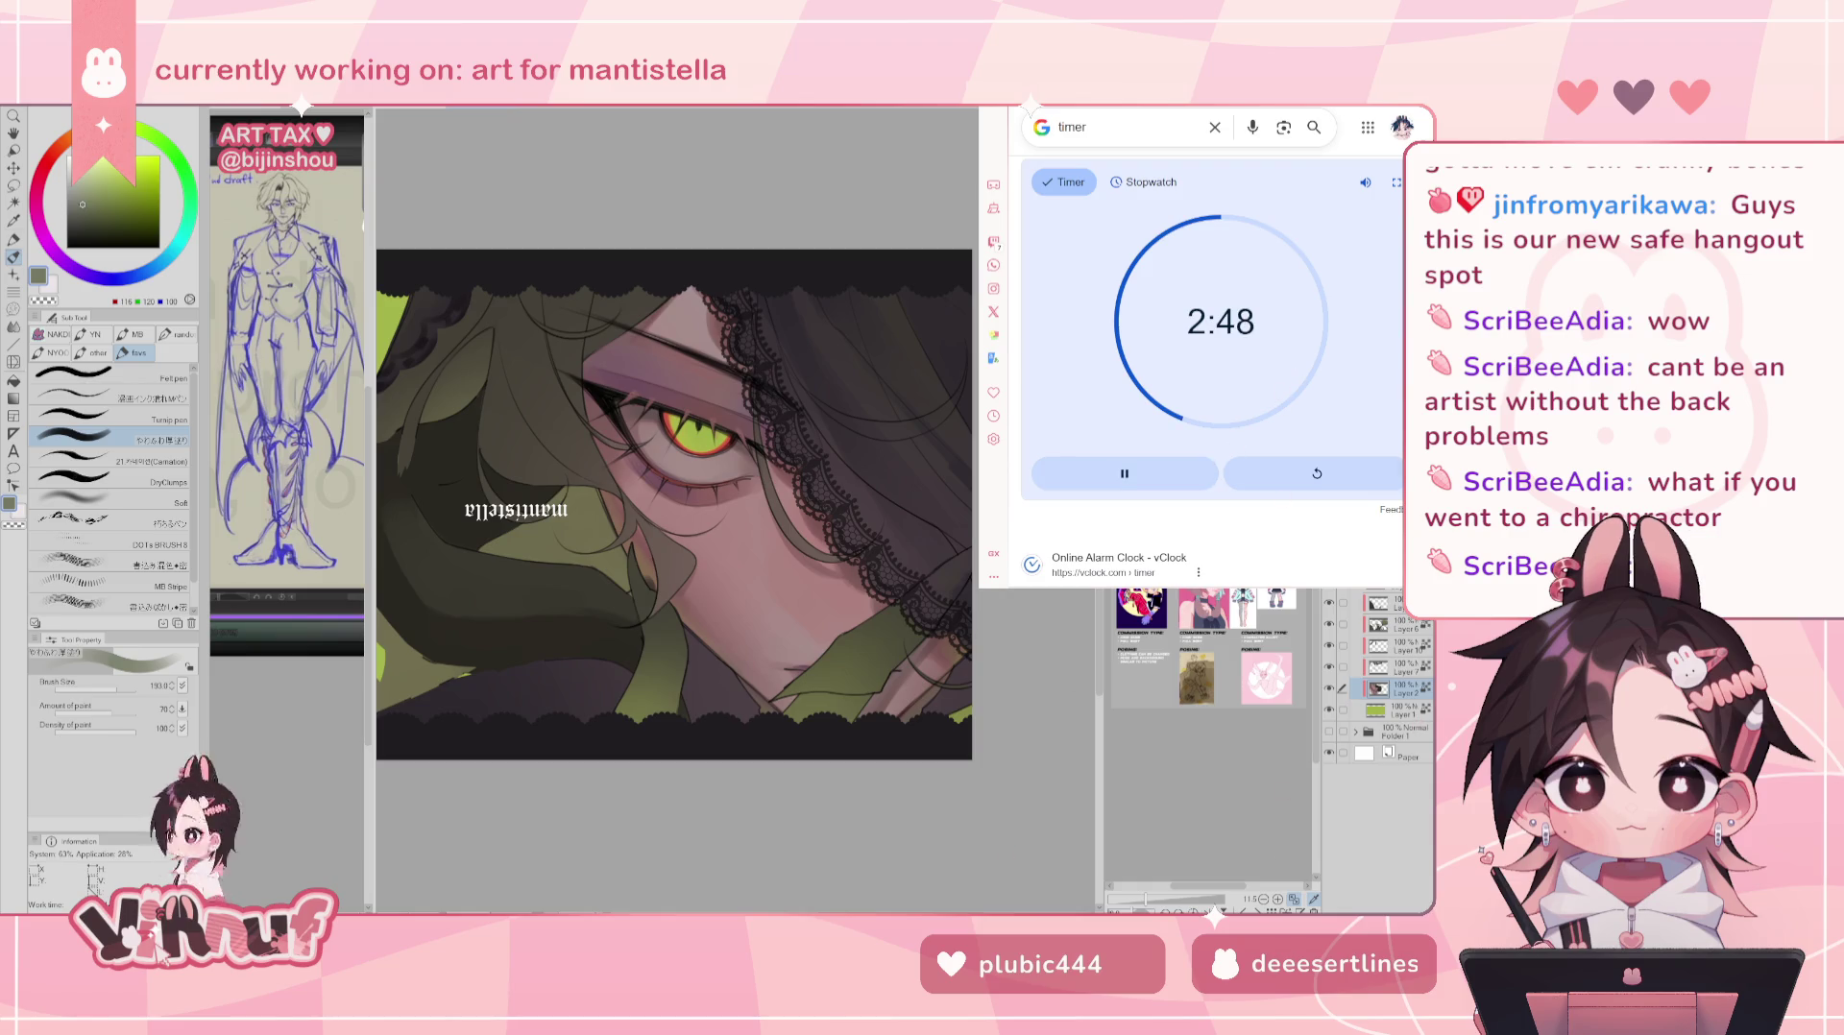
- Dismiss the cat + cow stretch winner popup, shuffle the wheel entries, and return to the timer
{"action": "key", "text": "ctrl+Tab"}
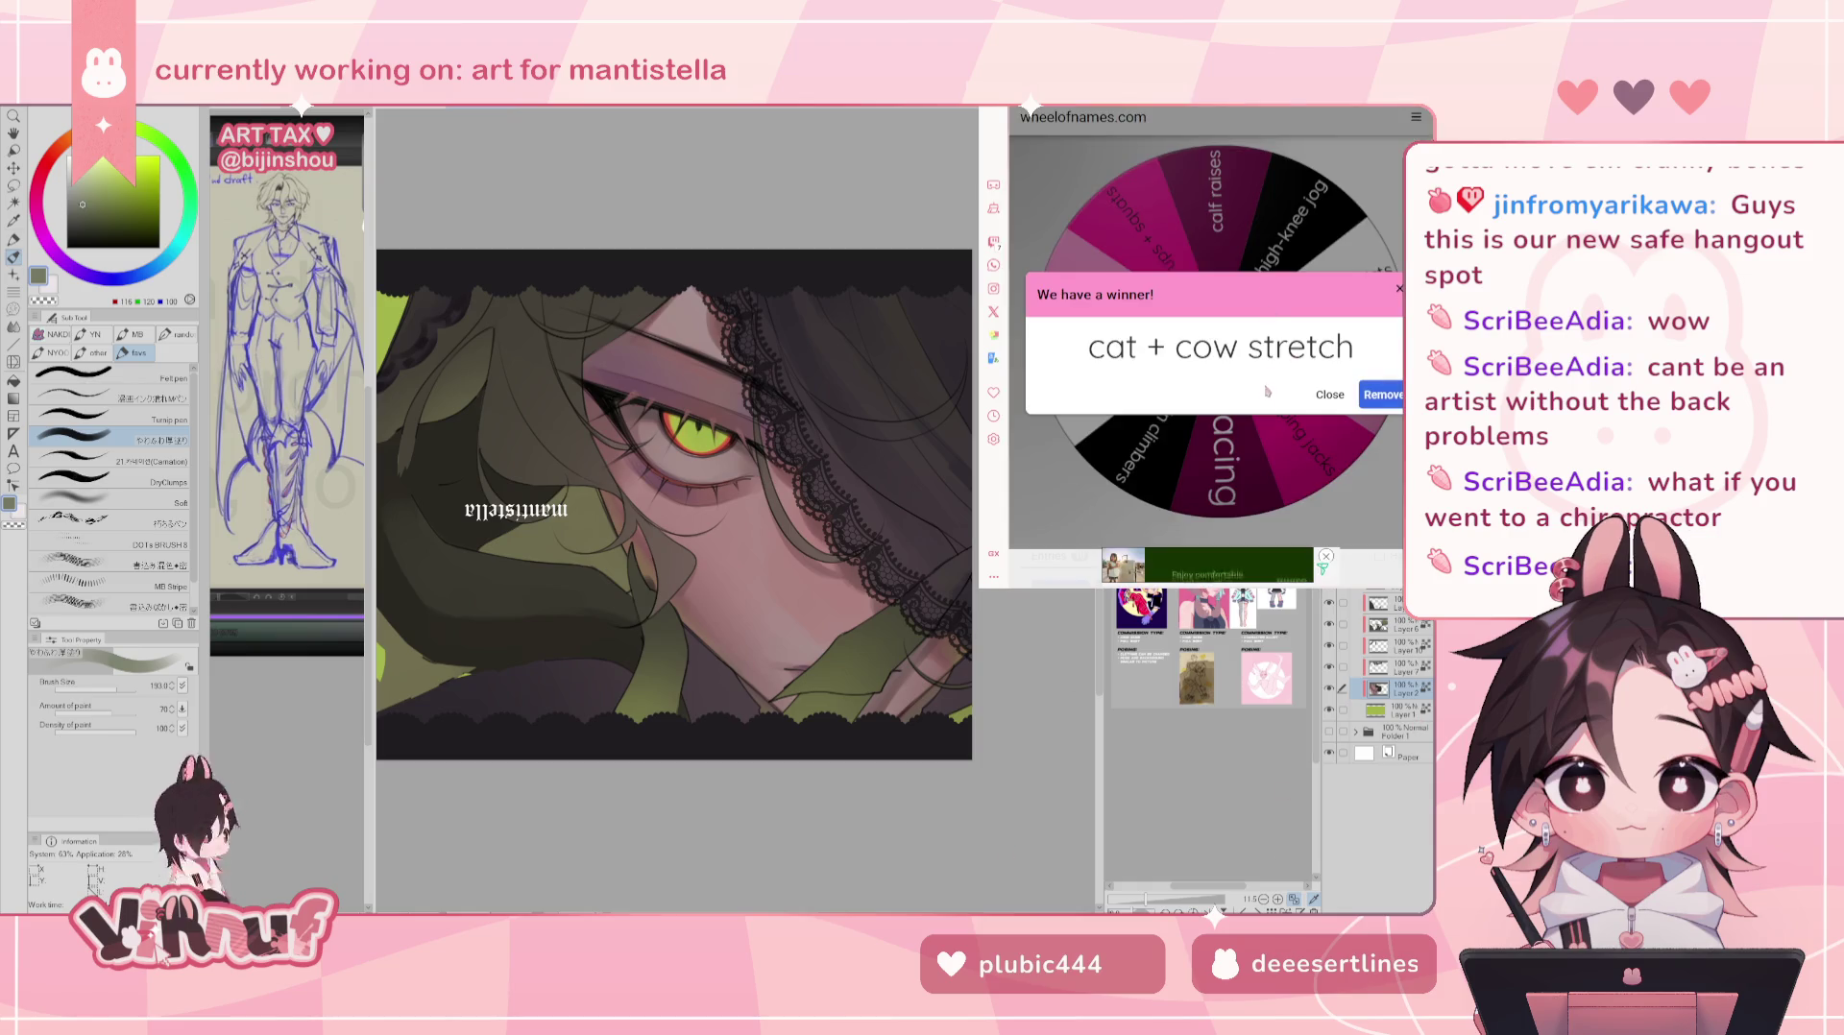
{"action": "left_click", "coordinate": [1260, 396]}
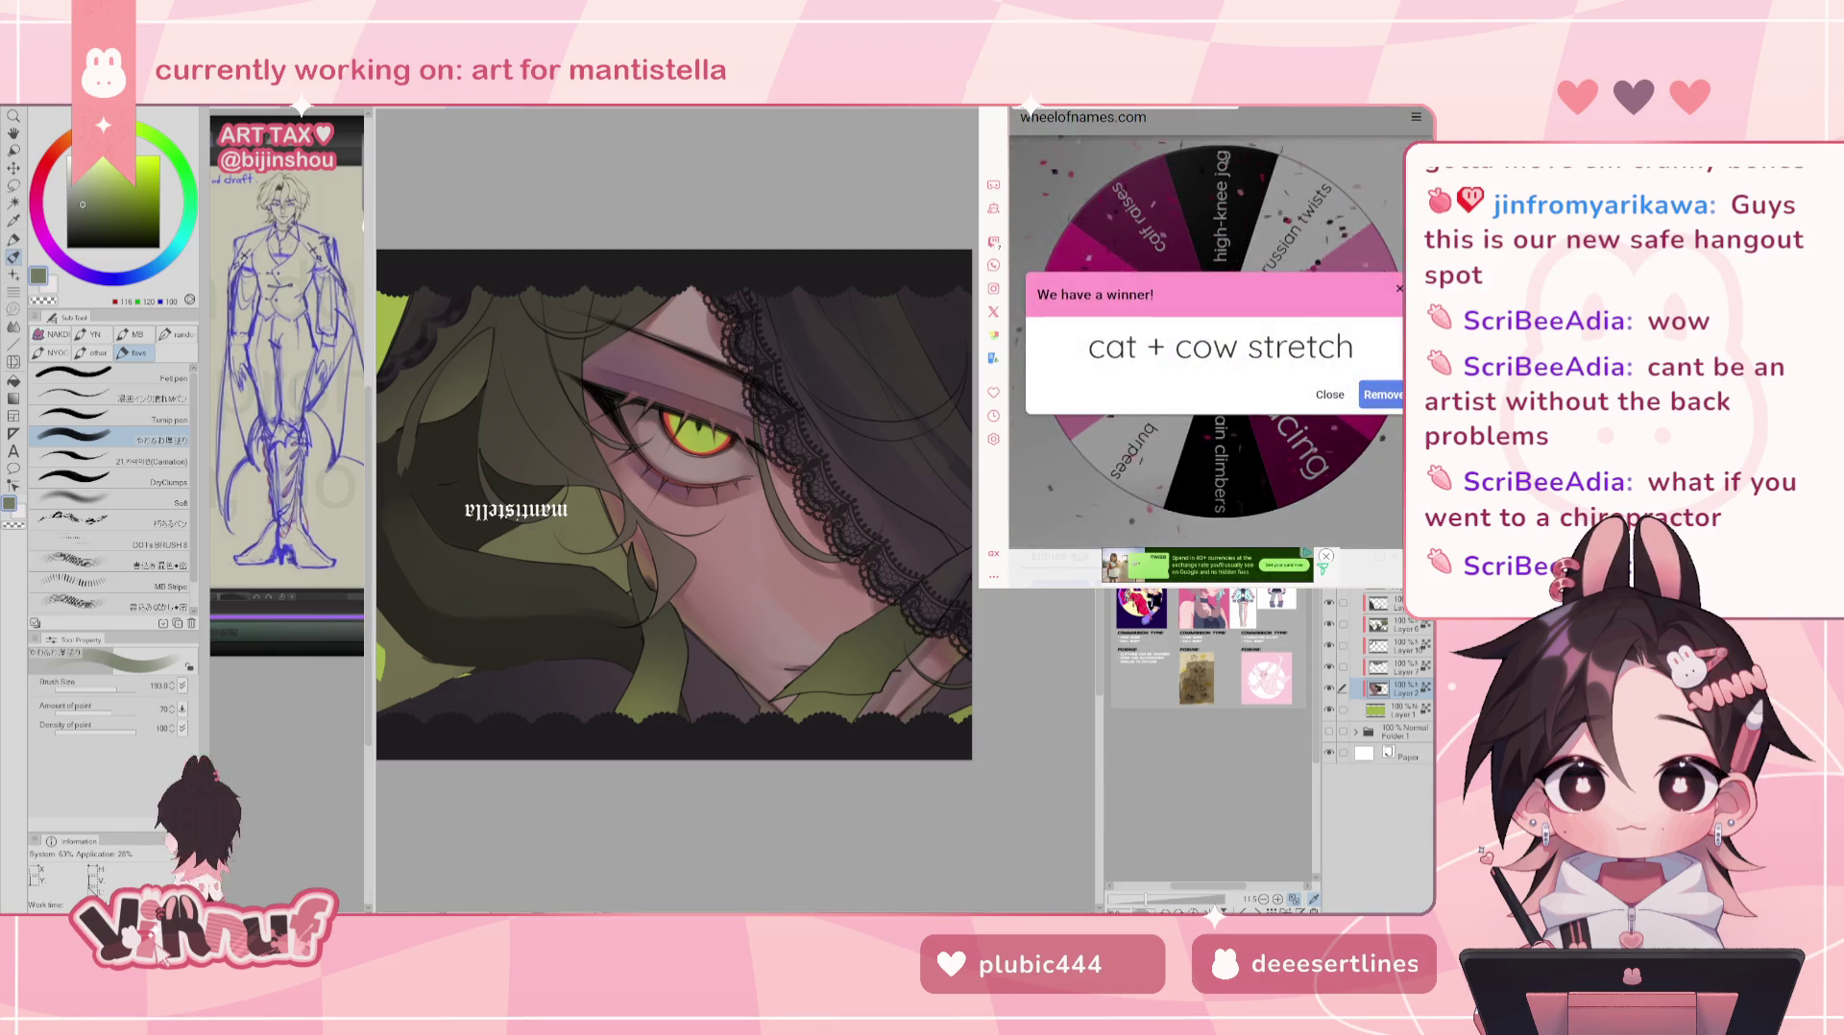
{"action": "left_click", "coordinate": [1231, 446]}
{"action": "scroll", "coordinate": [1153, 461], "scroll_direction": "down", "scroll_amount": 1}
{"action": "left_click", "coordinate": [1061, 518]}
{"action": "scroll", "coordinate": [1153, 433], "scroll_direction": "up", "scroll_amount": 1}
{"action": "left_click", "coordinate": [1165, 390]}
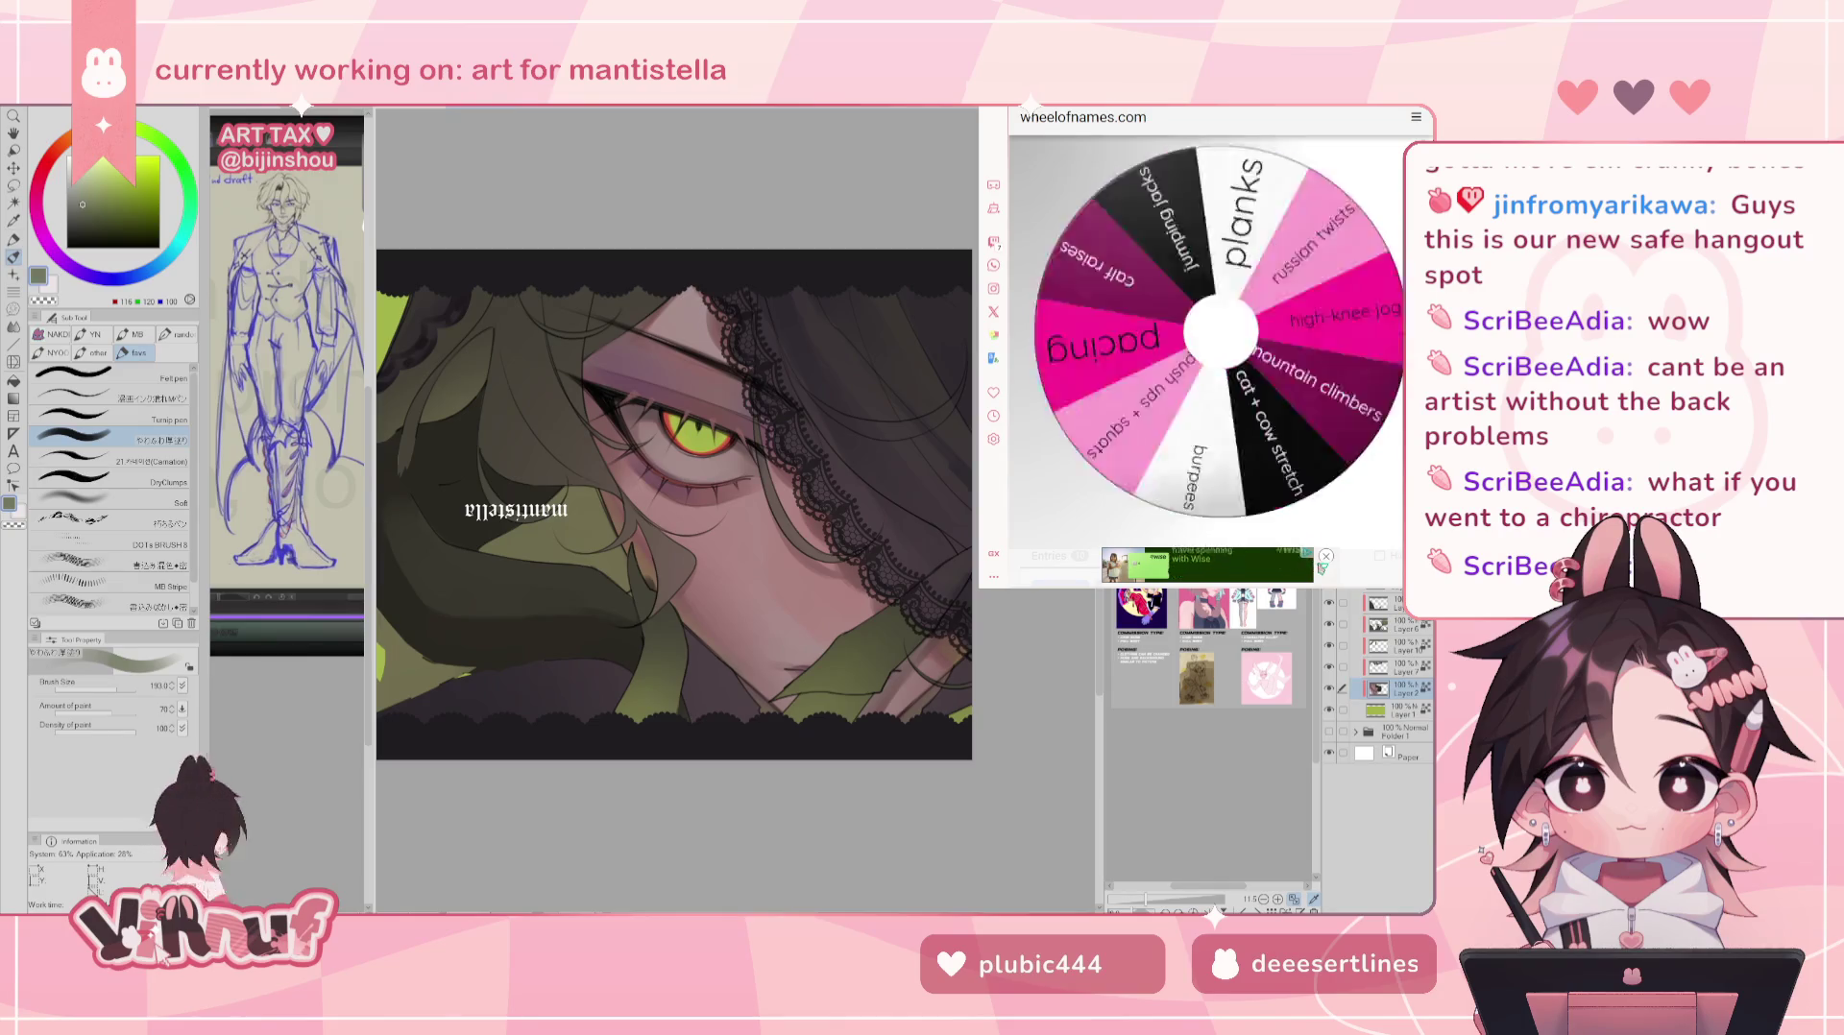
{"action": "scroll", "coordinate": [1166, 389], "scroll_direction": "up", "scroll_amount": 1}
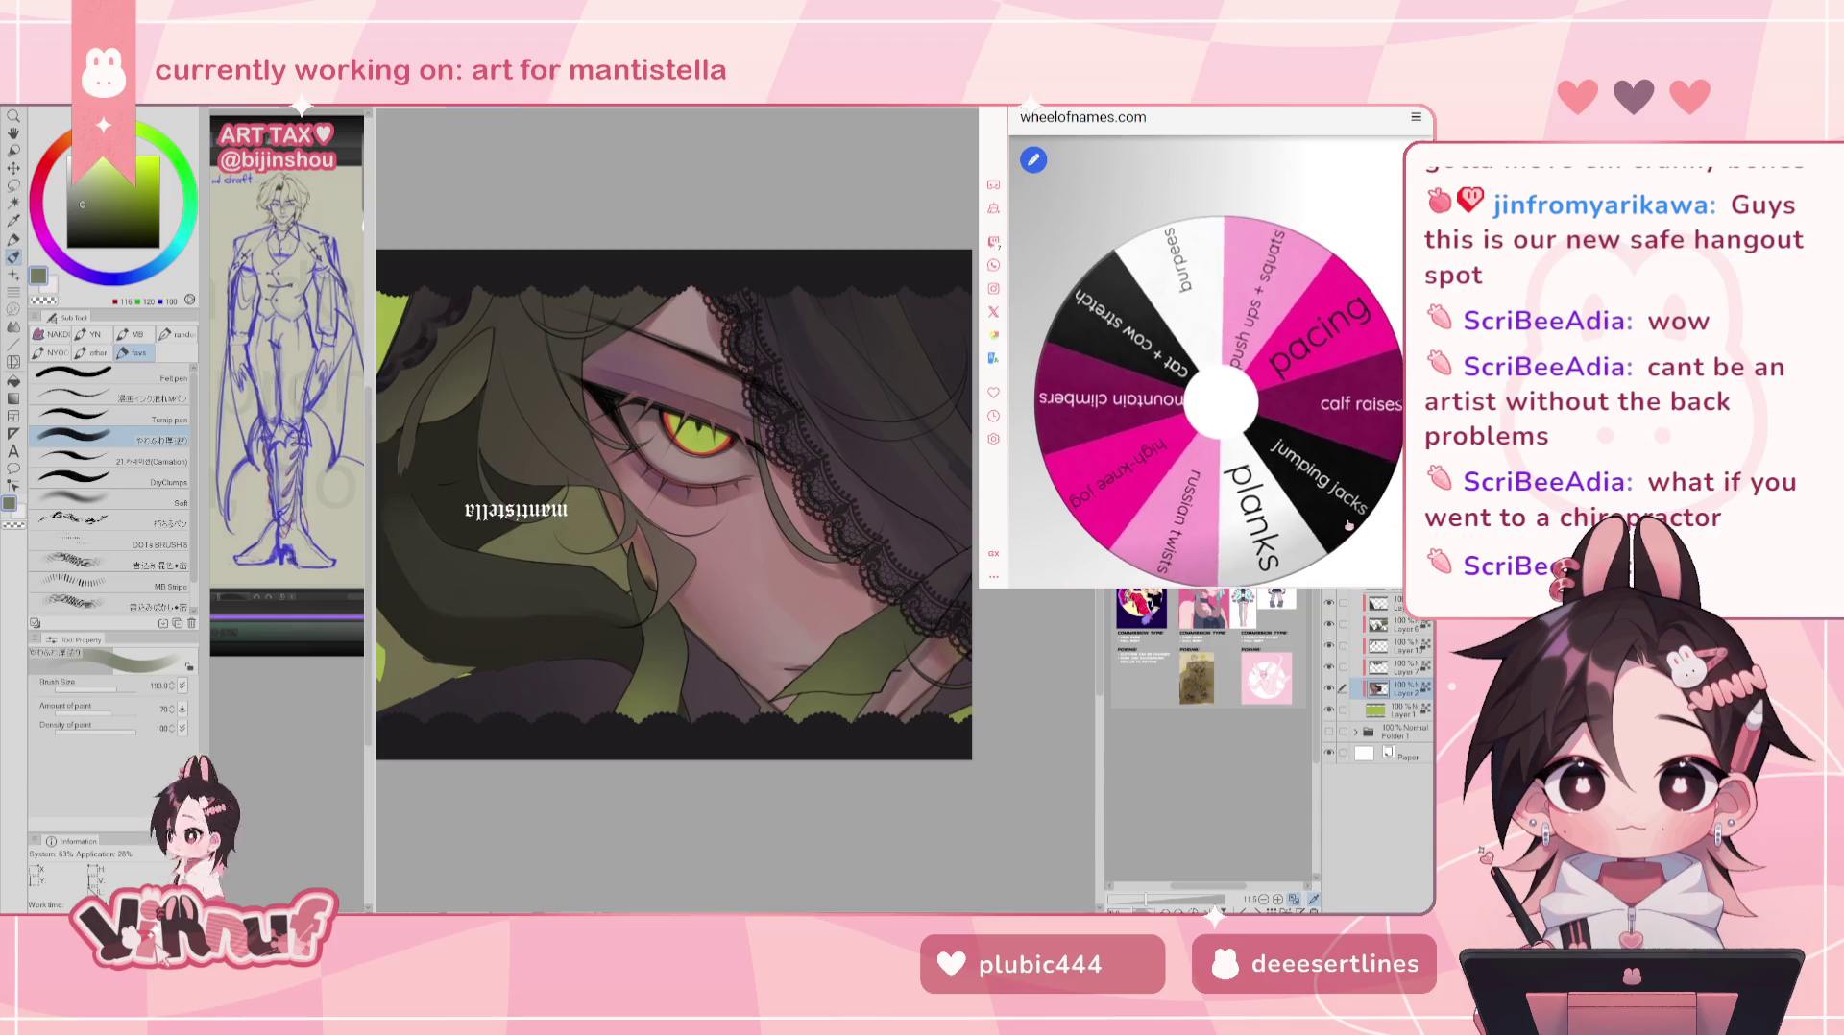
{"action": "scroll", "coordinate": [1347, 523], "scroll_direction": "down", "scroll_amount": 1}
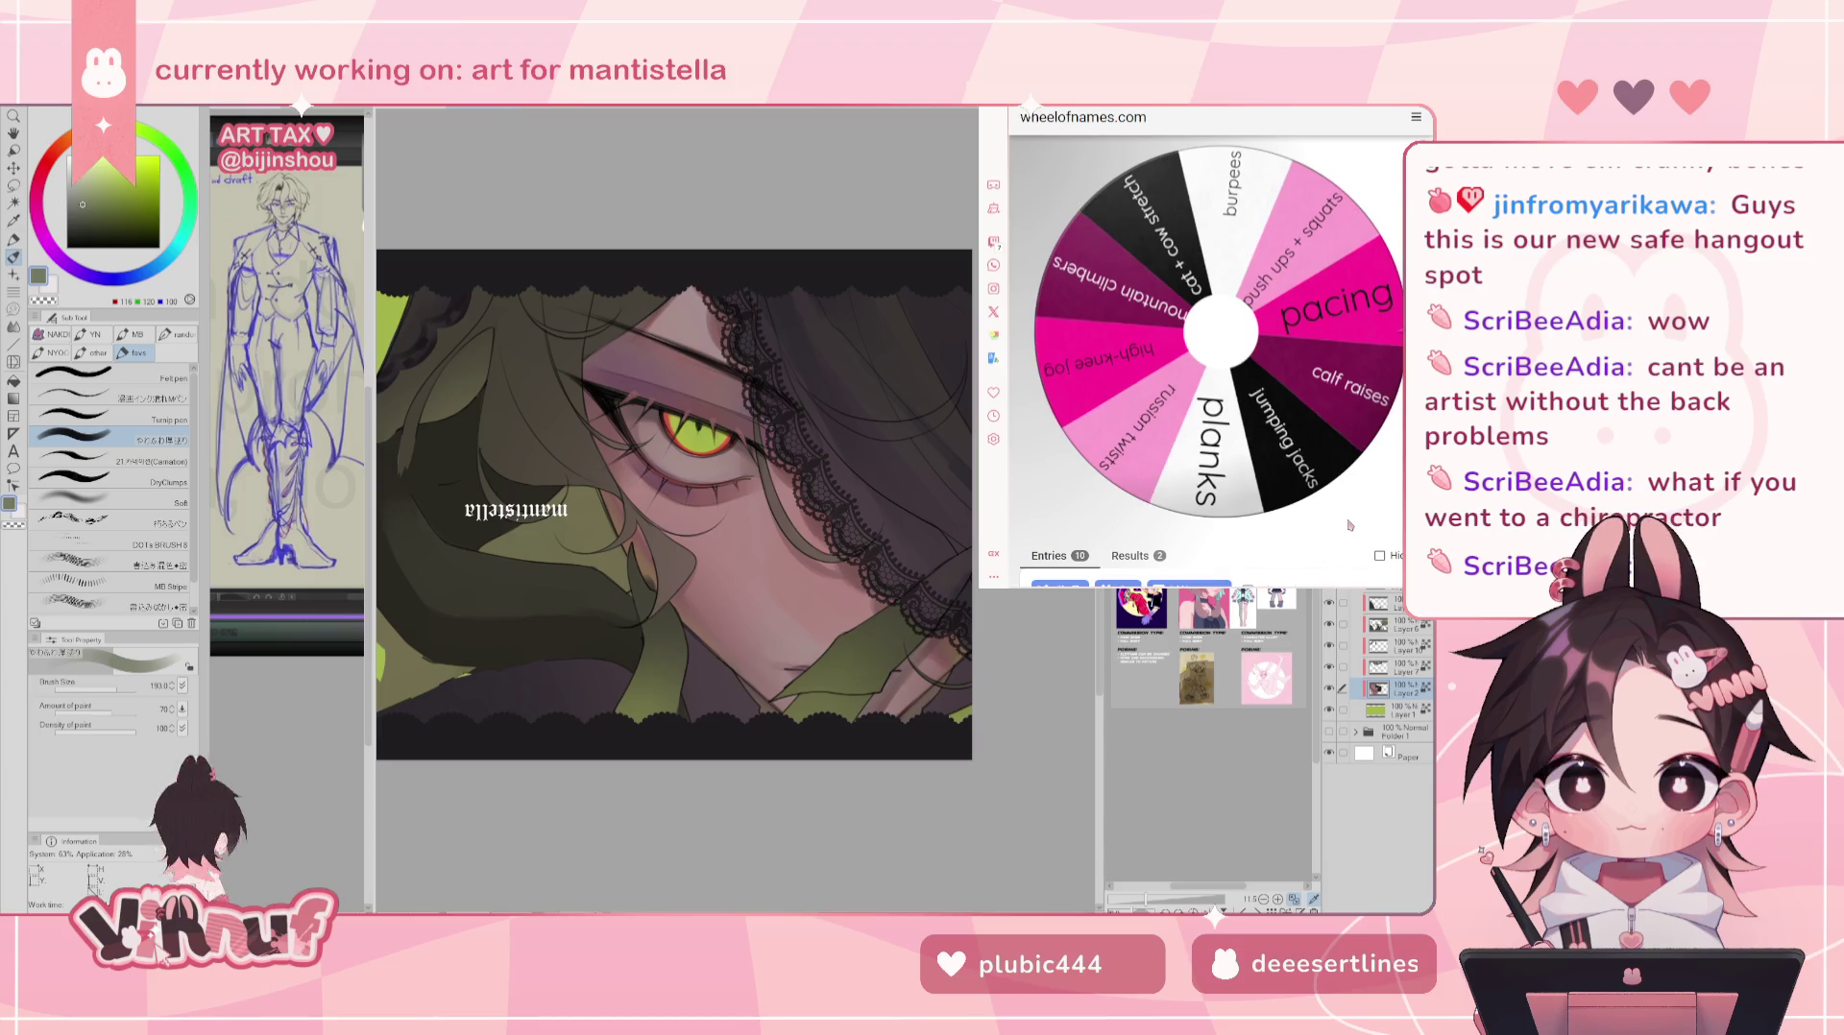
{"action": "key", "text": "ctrl+Tab"}
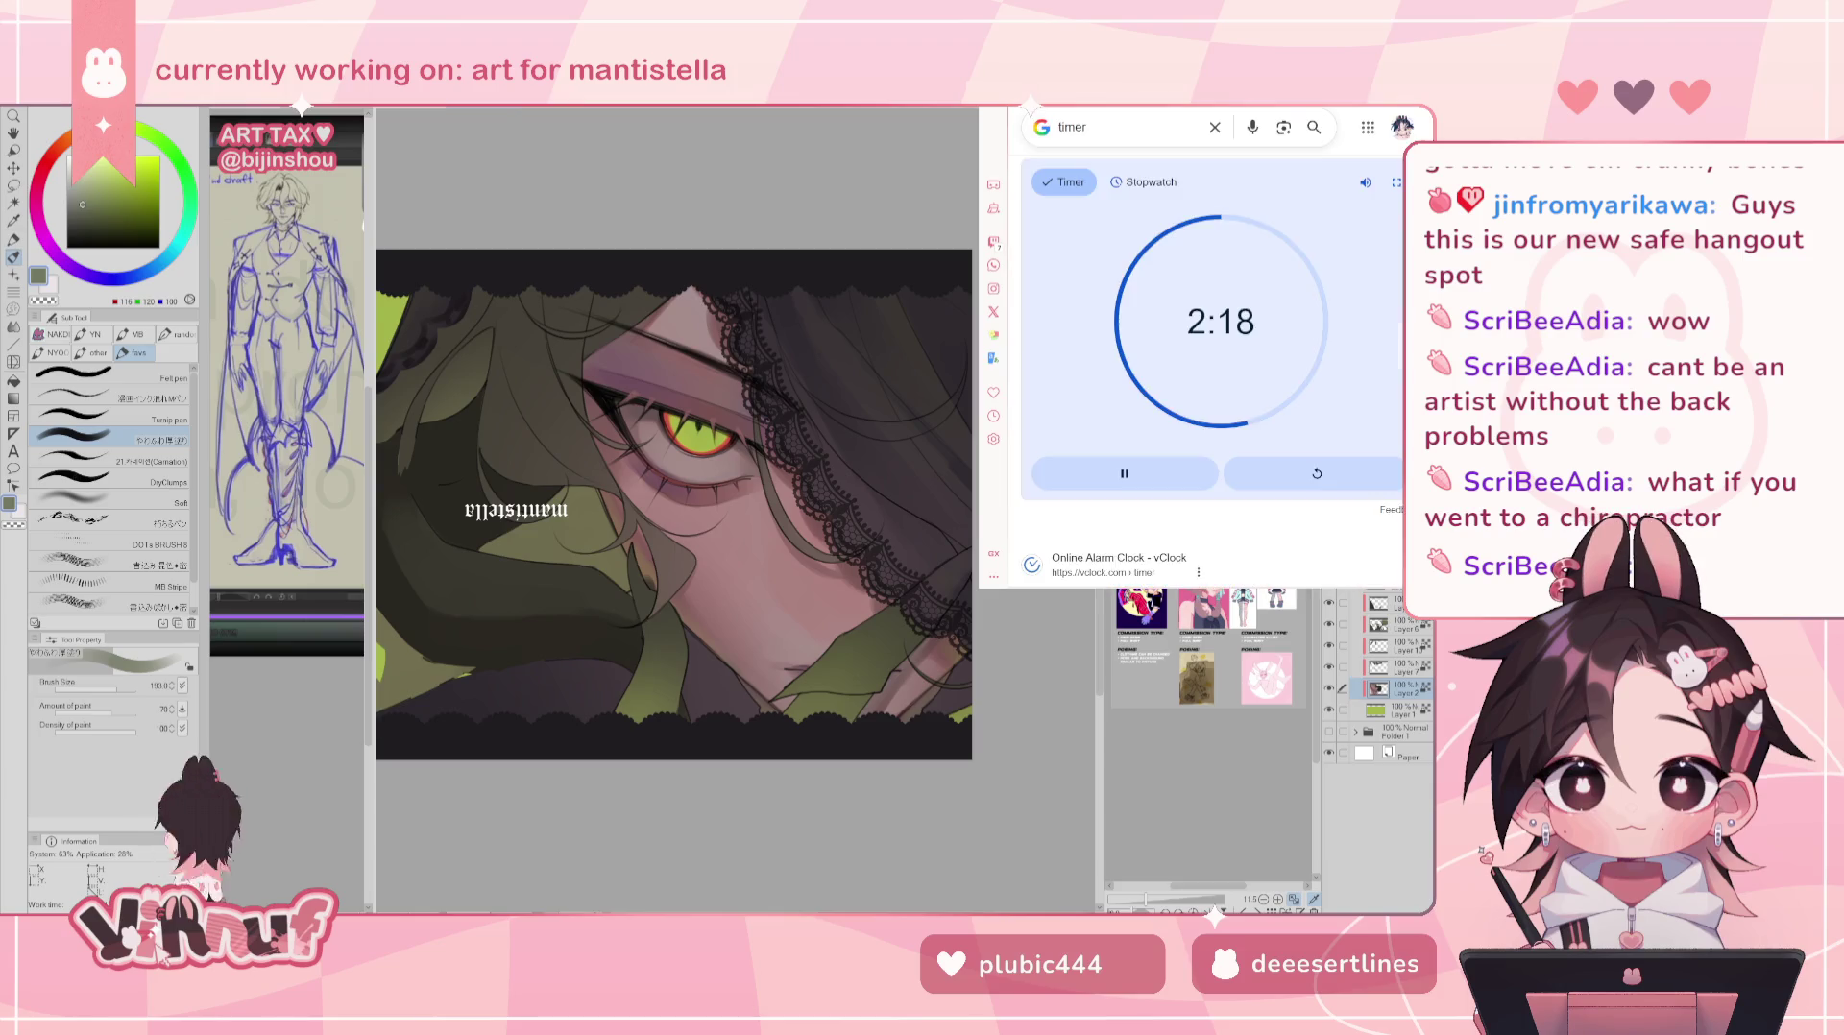